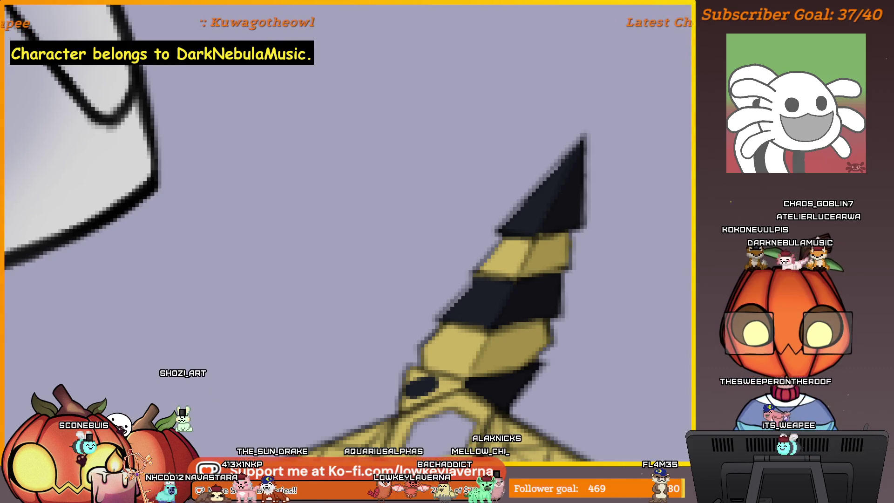
# - Shrink the brush and frame the striped spike, then bring its lattice wings back into view
pyautogui.moveTo(519, 326); pyautogui.dragTo(593, 242)
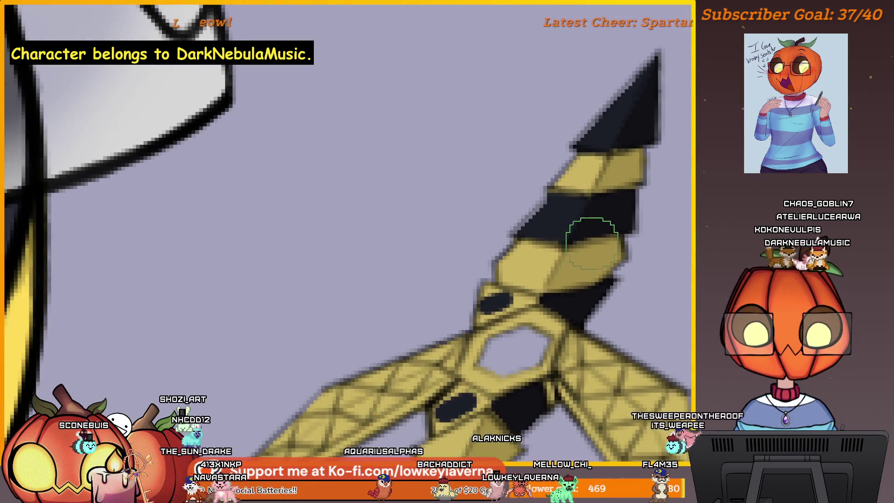
pyautogui.scroll(2, 573, 266)
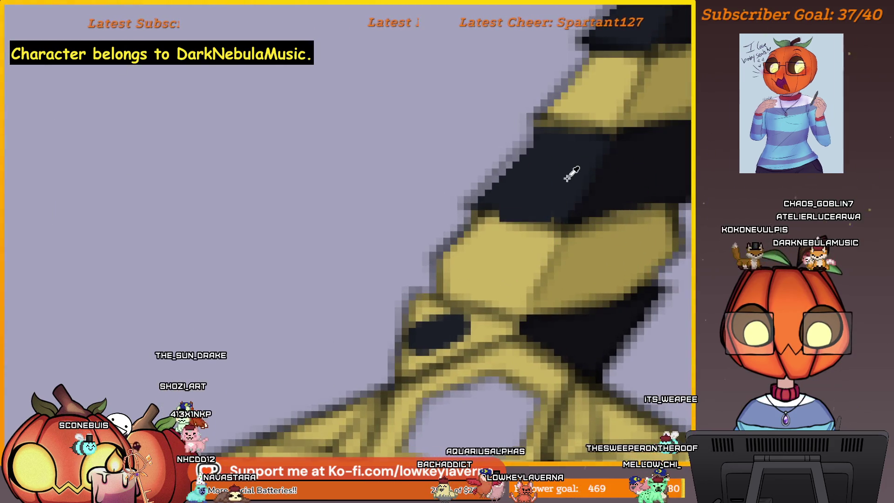
pyautogui.scroll(2, 503, 263)
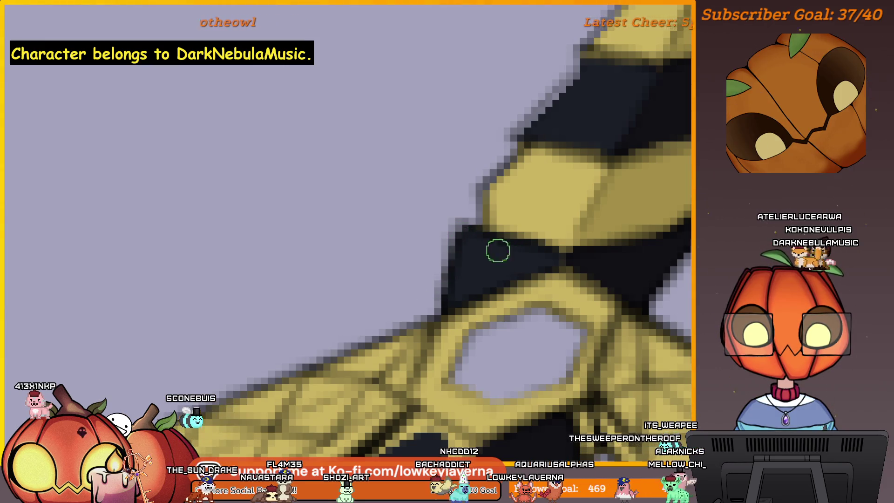
pyautogui.scroll(-3, 569, 214)
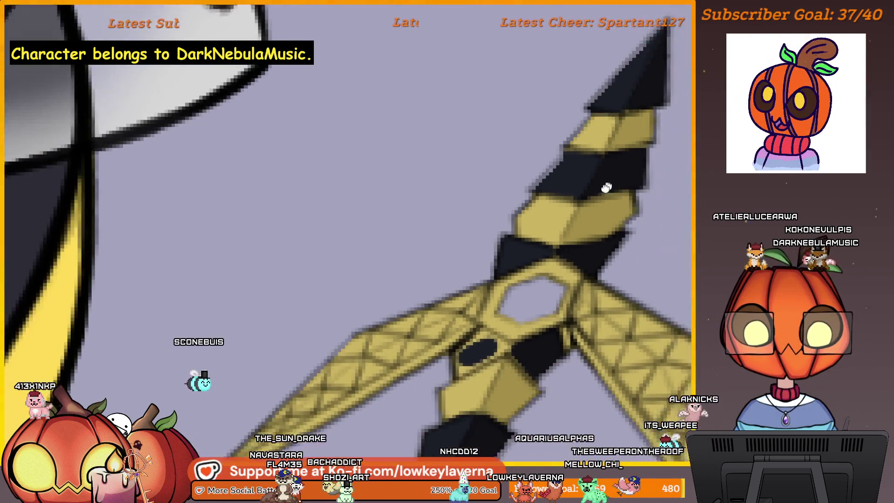
pyautogui.scroll(2, 537, 285)
pyautogui.scroll(2, 537, 285)
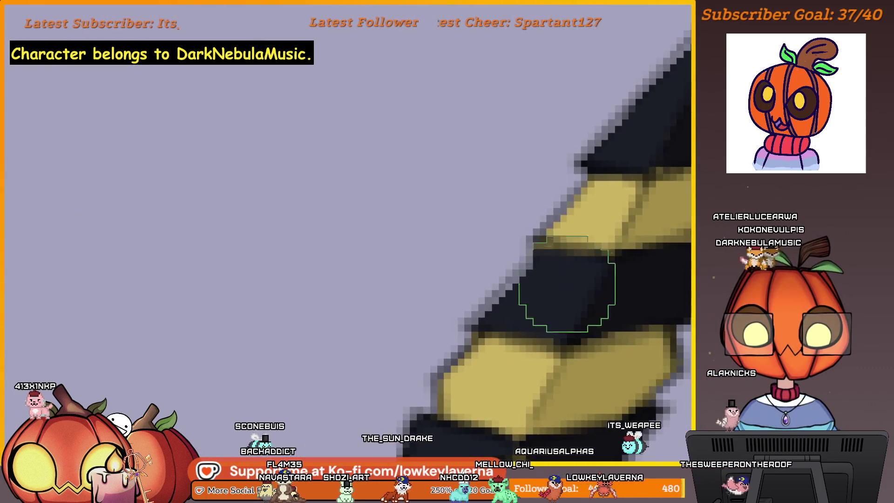
pyautogui.scroll(-2, 543, 280)
pyautogui.scroll(2, 545, 231)
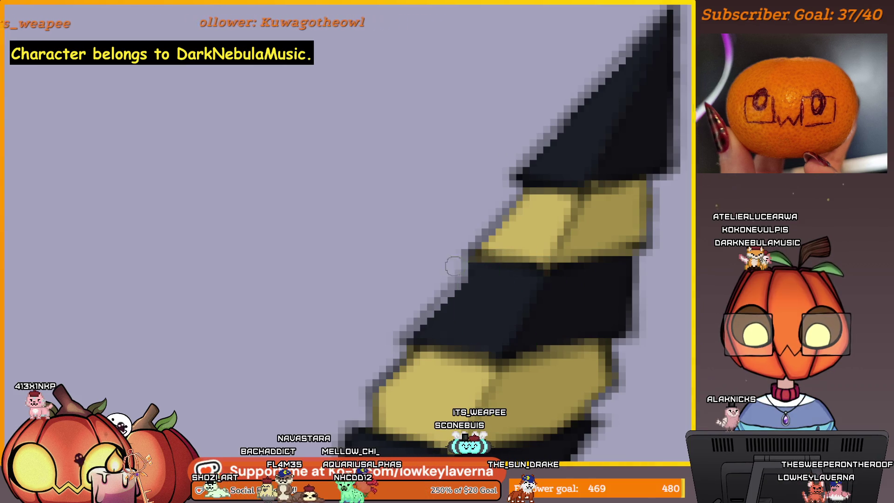
pyautogui.scroll(-2, 522, 288)
pyautogui.scroll(2, 559, 255)
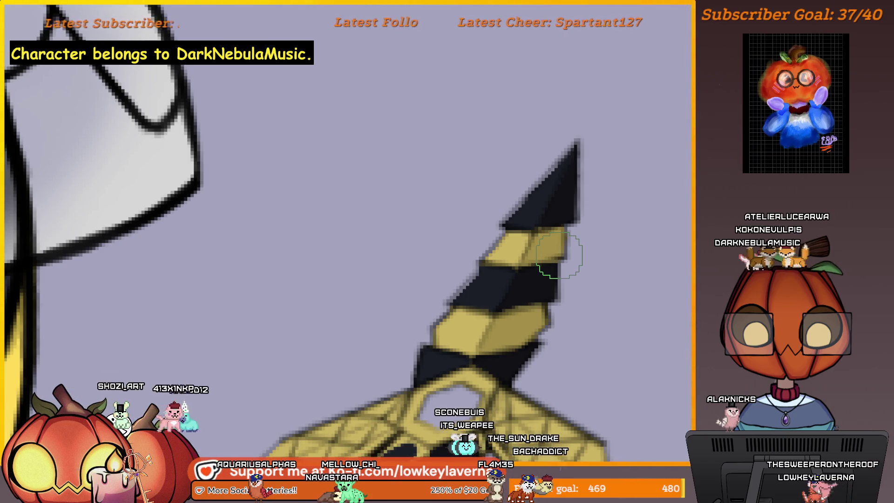
pyautogui.scroll(1, 534, 319)
pyautogui.scroll(1, 582, 276)
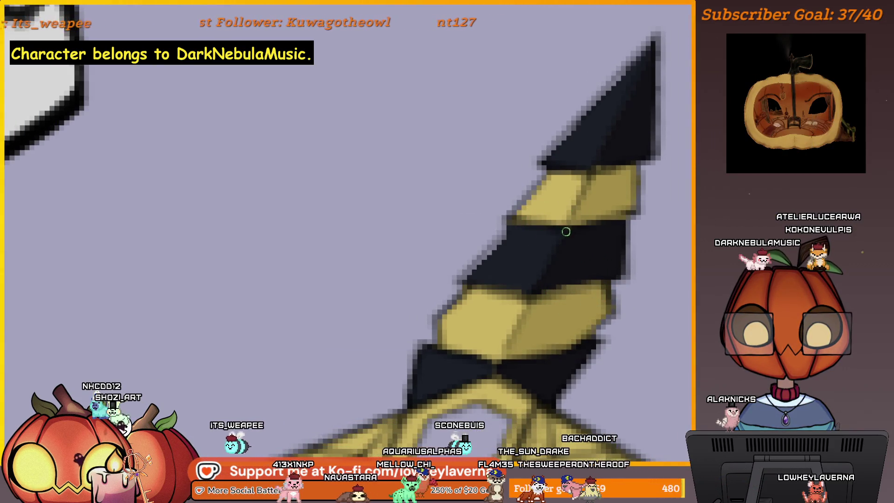
pyautogui.moveTo(627, 237); pyautogui.dragTo(594, 277)
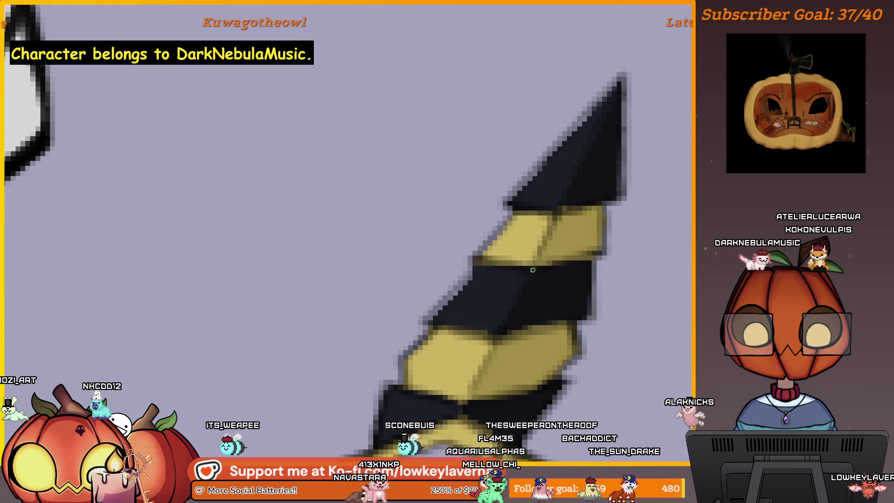
pyautogui.scroll(-3, 577, 273)
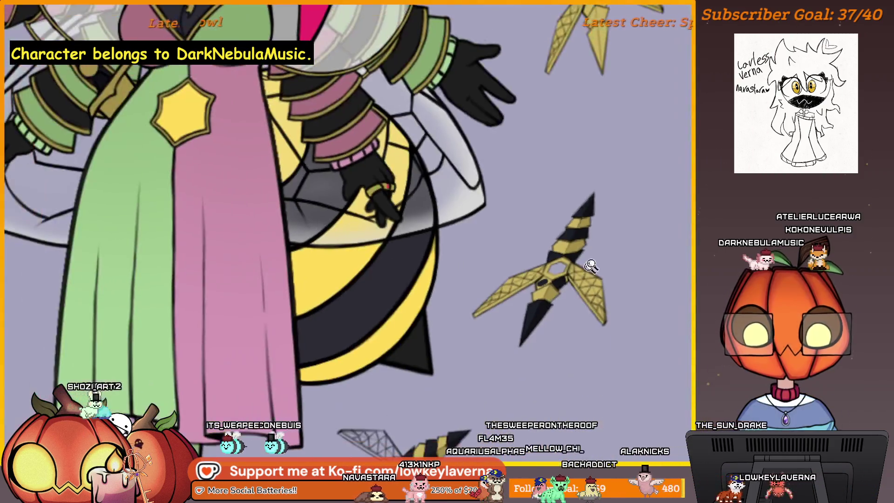
pyautogui.scroll(3, 625, 204)
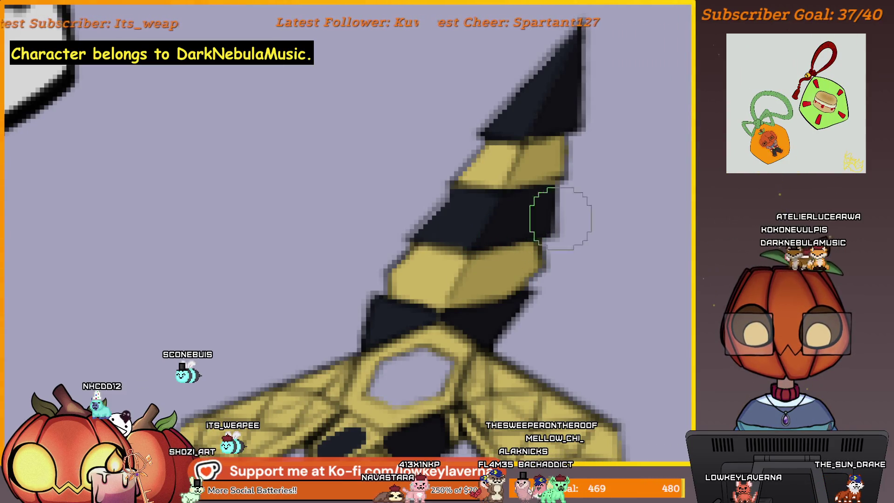
pyautogui.scroll(-3, 601, 195)
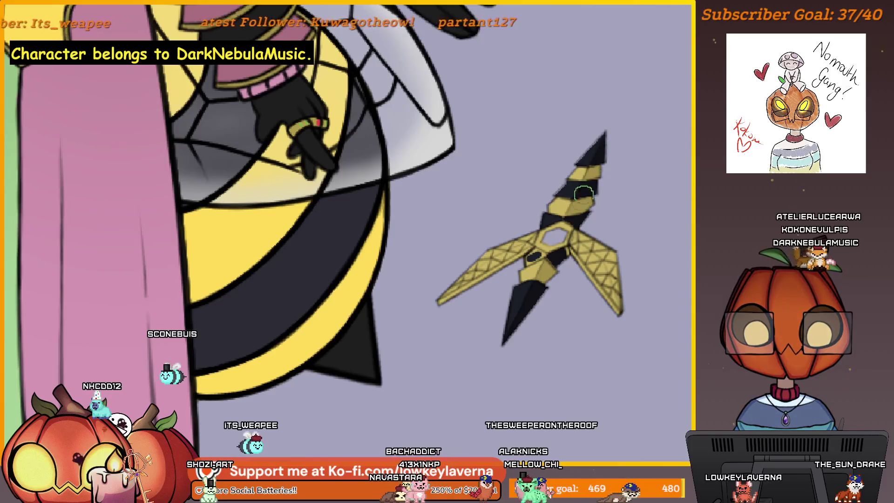
pyautogui.scroll(2, 599, 193)
pyautogui.scroll(2, 631, 163)
pyautogui.hscroll(-2, 631, 163)
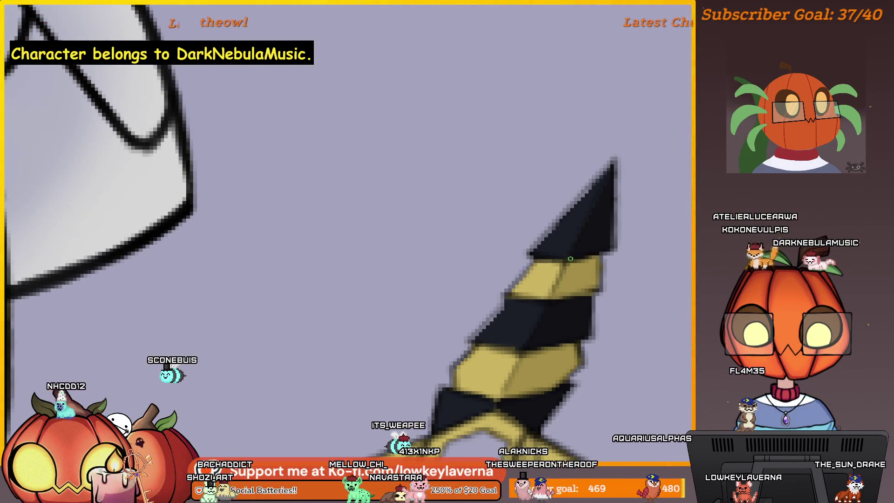
pyautogui.press('[')
pyautogui.press('[')
pyautogui.press('[')
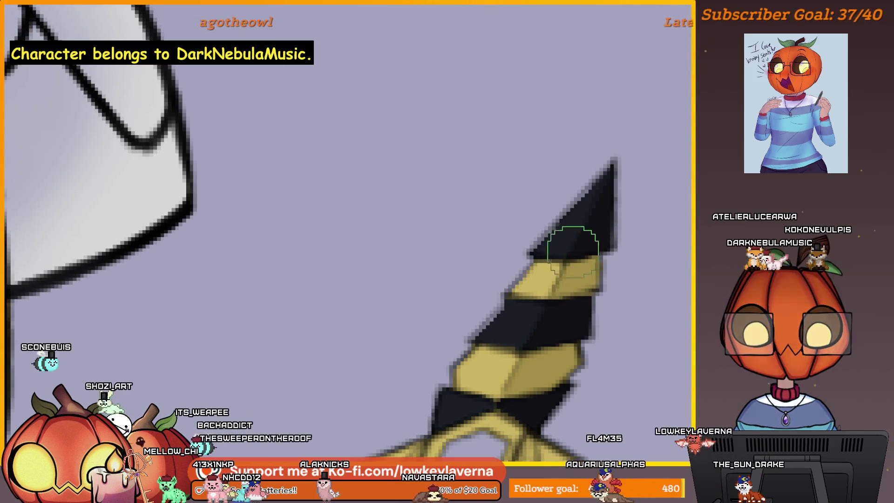
pyautogui.scroll(-2, 594, 222)
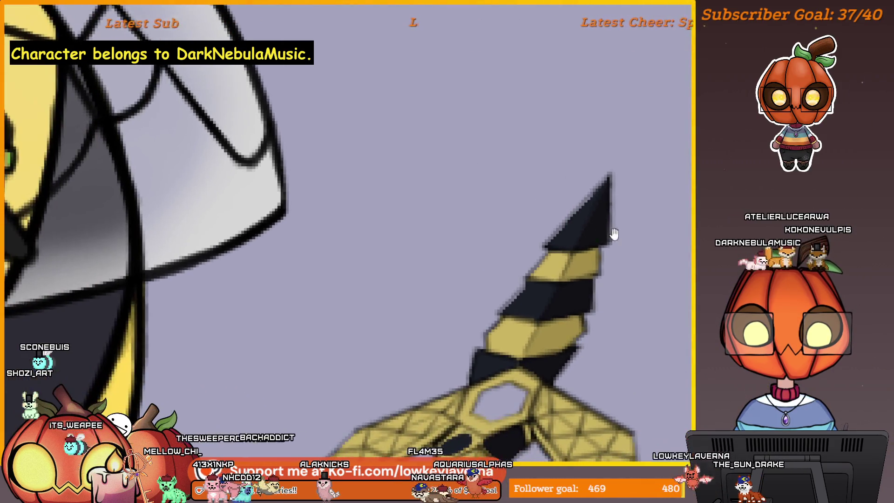
pyautogui.scroll(2, 624, 235)
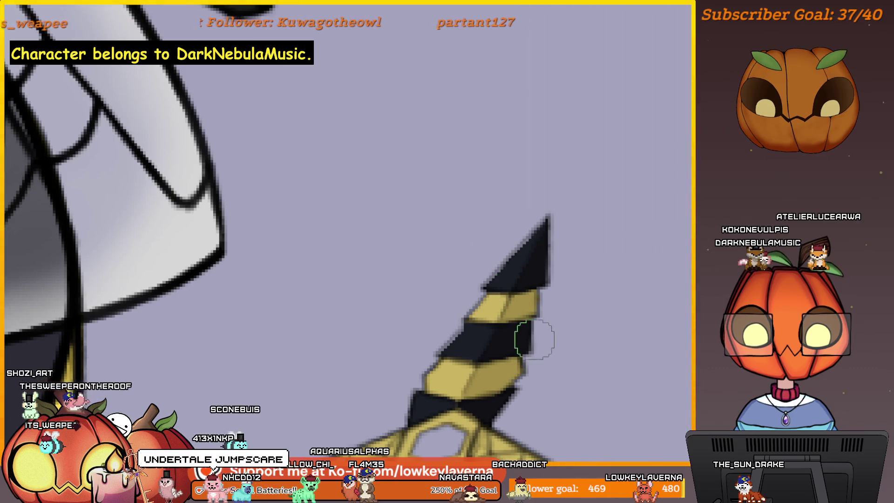
pyautogui.moveTo(520, 370); pyautogui.dragTo(566, 248)
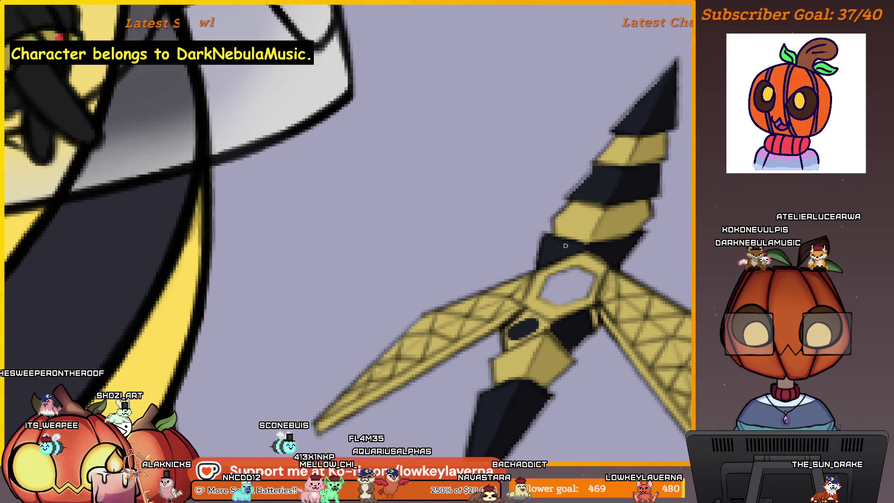
pyautogui.moveTo(597, 419); pyautogui.dragTo(551, 354)
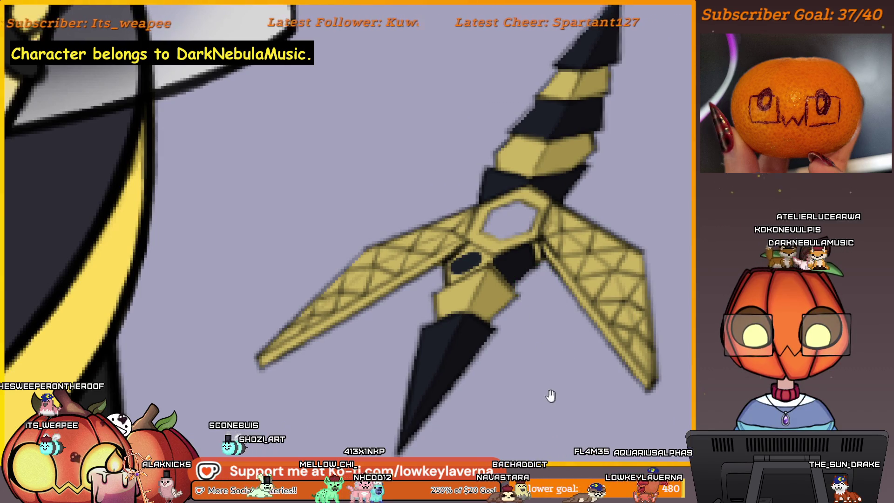
pyautogui.scroll(3, 493, 251)
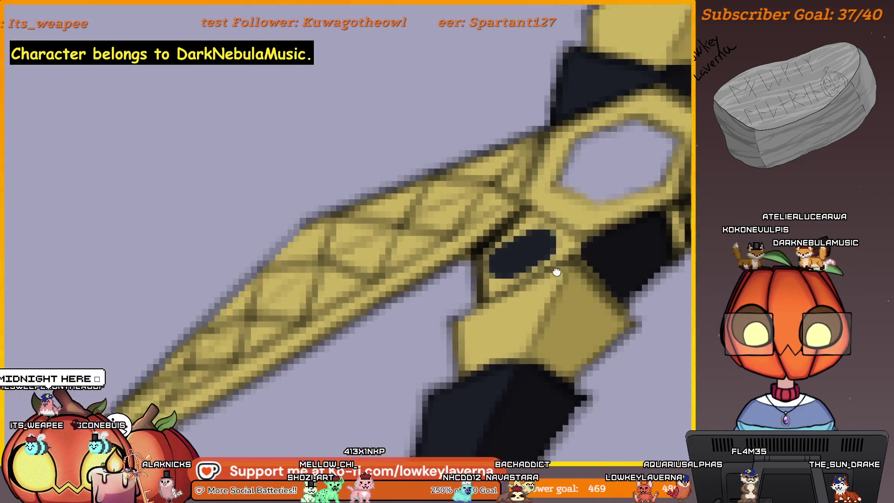
pyautogui.scroll(2, 494, 252)
pyautogui.scroll(-1, 507, 273)
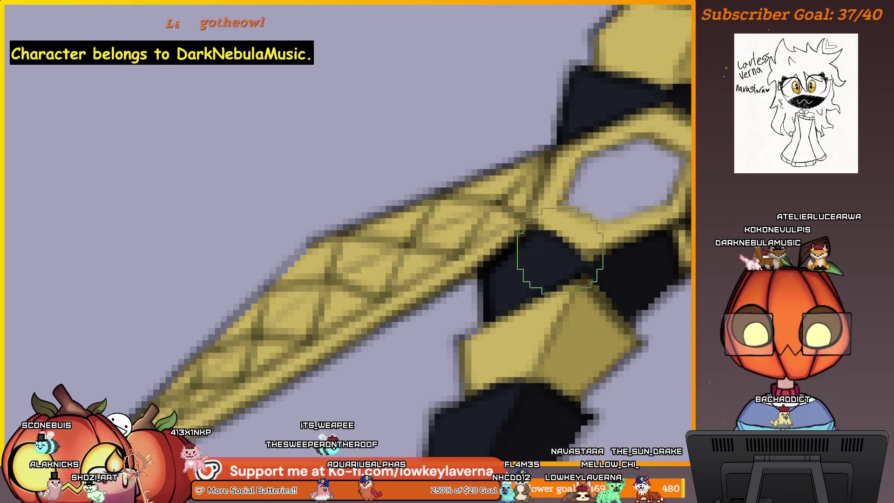
pyautogui.press('[')
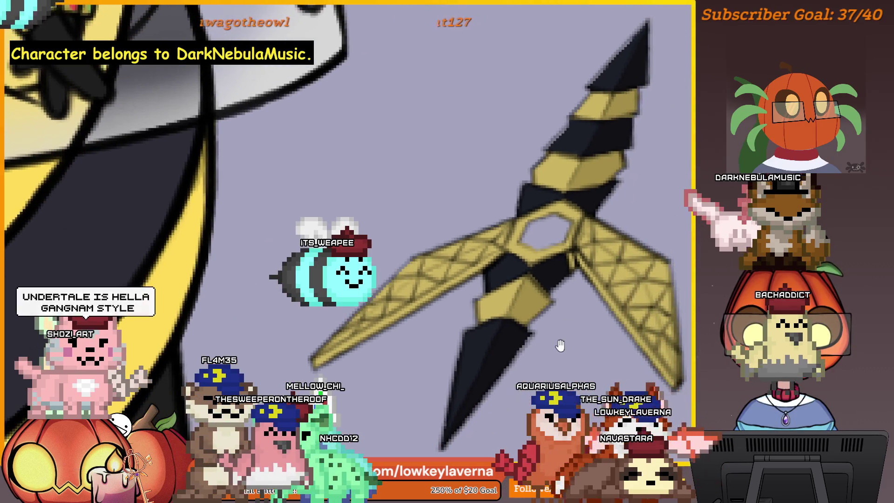
pyautogui.scroll(-2, 560, 345)
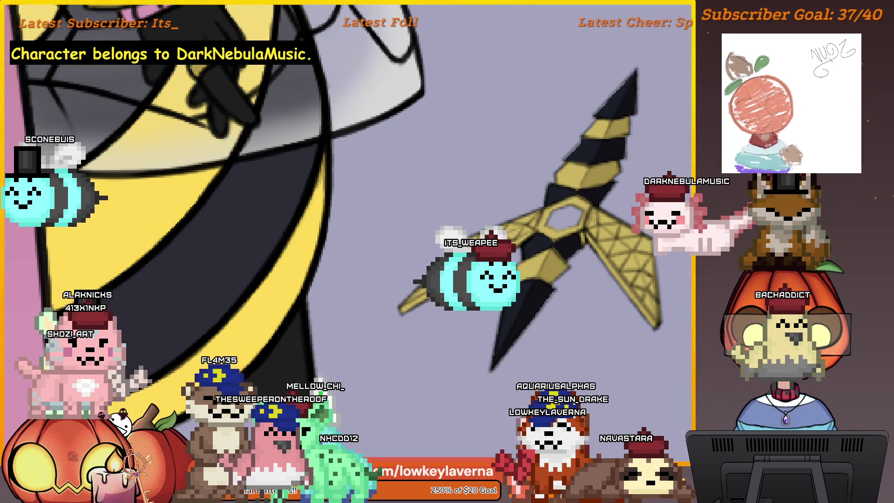
pyautogui.moveTo(589, 339); pyautogui.dragTo(553, 299)
pyautogui.moveTo(639, 231); pyautogui.dragTo(585, 288)
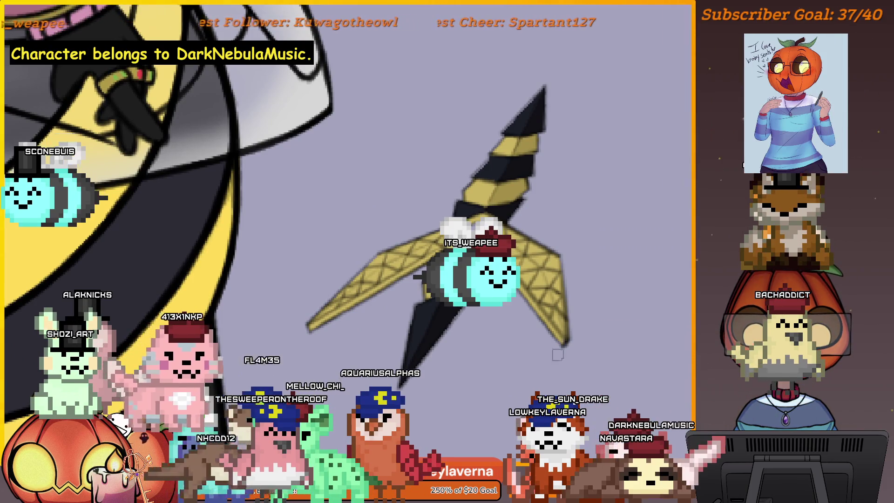
# - Recolour the striped blade's right wing grey, touch up a yellow patch, and mirror the view to check
pyautogui.click(552, 301)
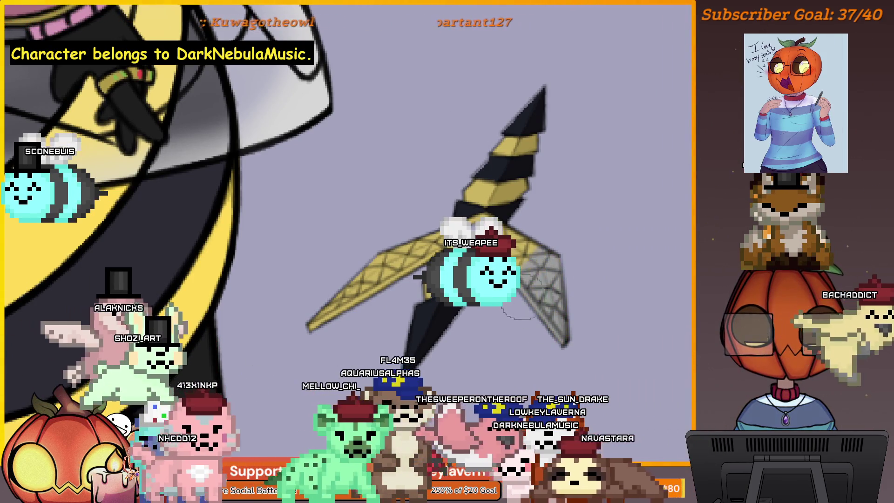
pyautogui.scroll(3, 520, 315)
pyautogui.scroll(2, 531, 293)
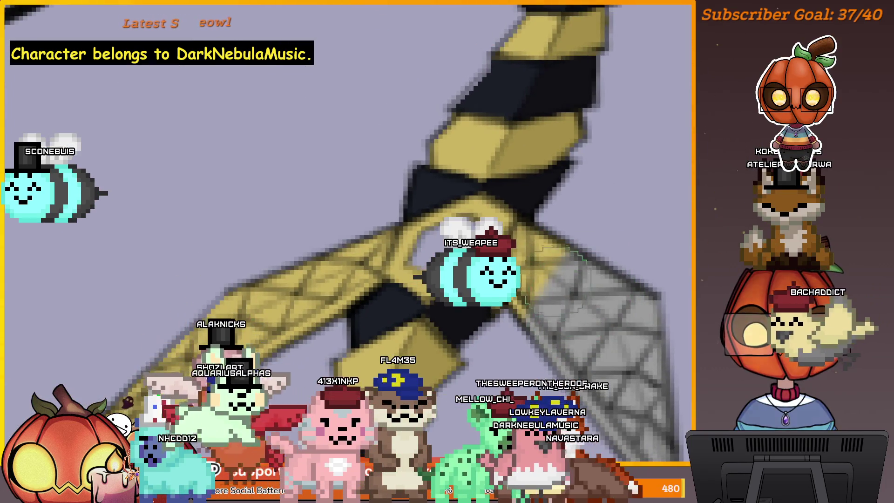
pyautogui.scroll(1, 517, 307)
pyautogui.scroll(1, 517, 308)
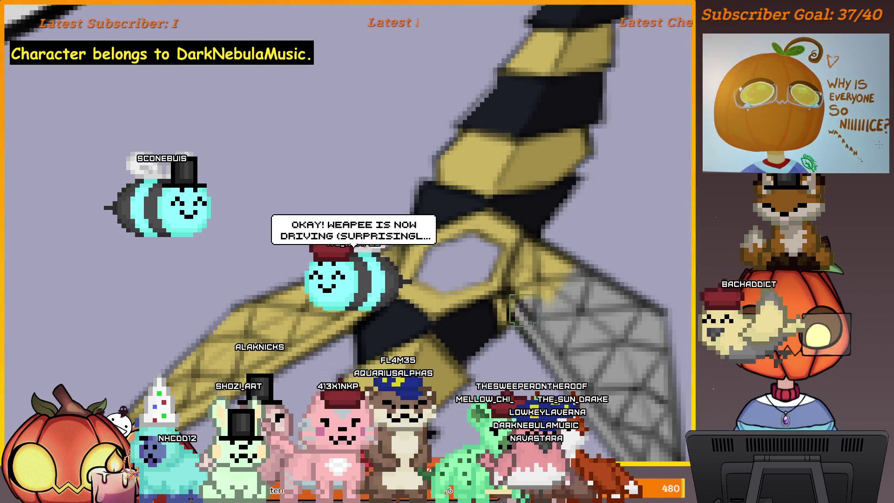
pyautogui.moveTo(517, 311); pyautogui.dragTo(536, 258)
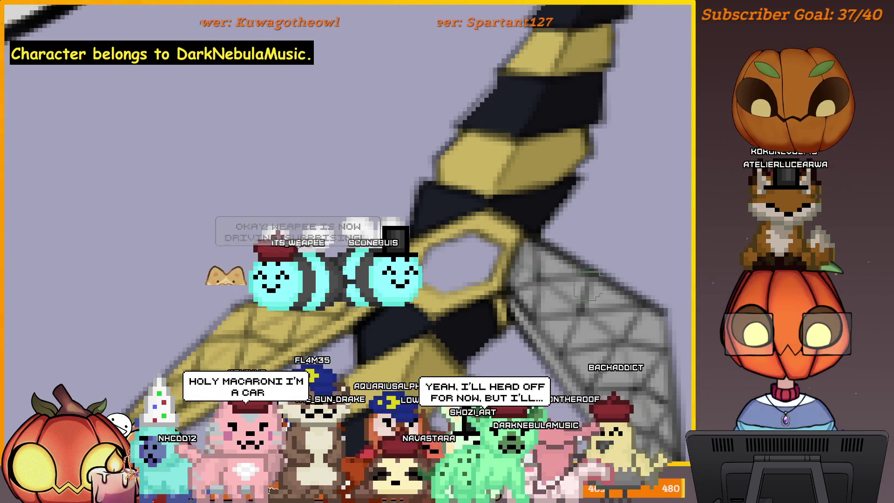
pyautogui.scroll(-3, 635, 279)
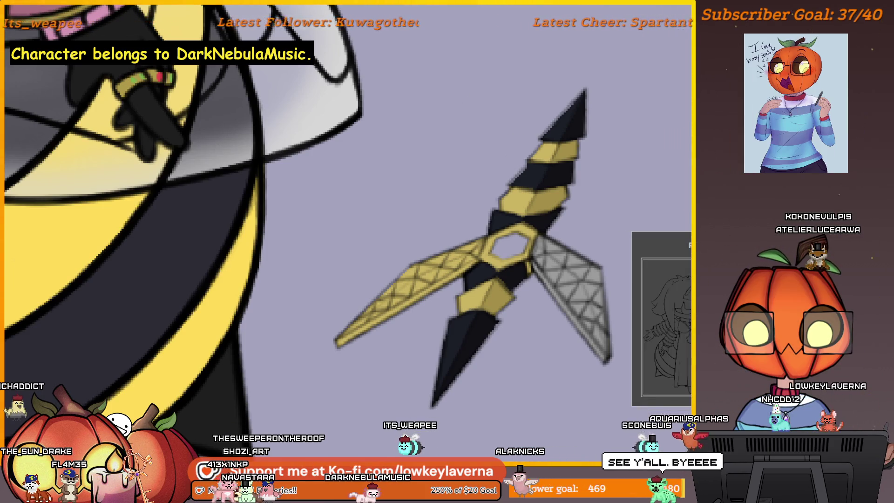
pyautogui.scroll(3, 615, 371)
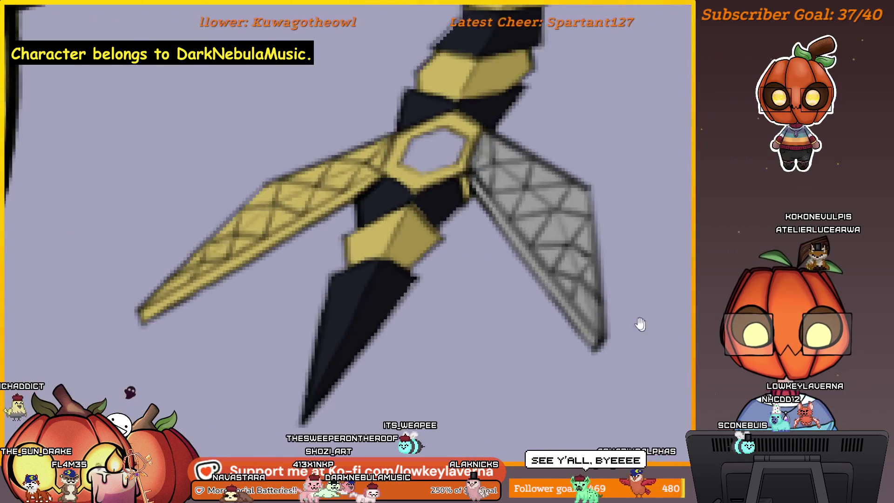
pyautogui.moveTo(640, 324); pyautogui.dragTo(629, 352)
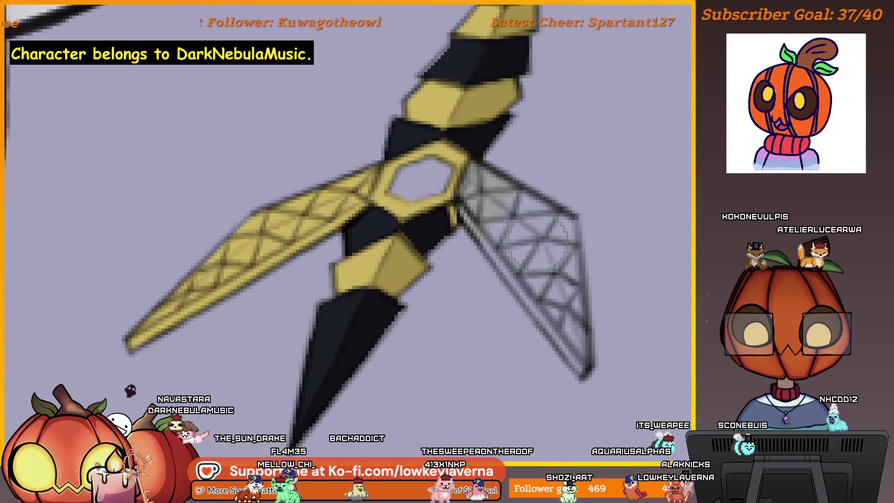
pyautogui.scroll(2, 503, 220)
pyautogui.scroll(3, 509, 193)
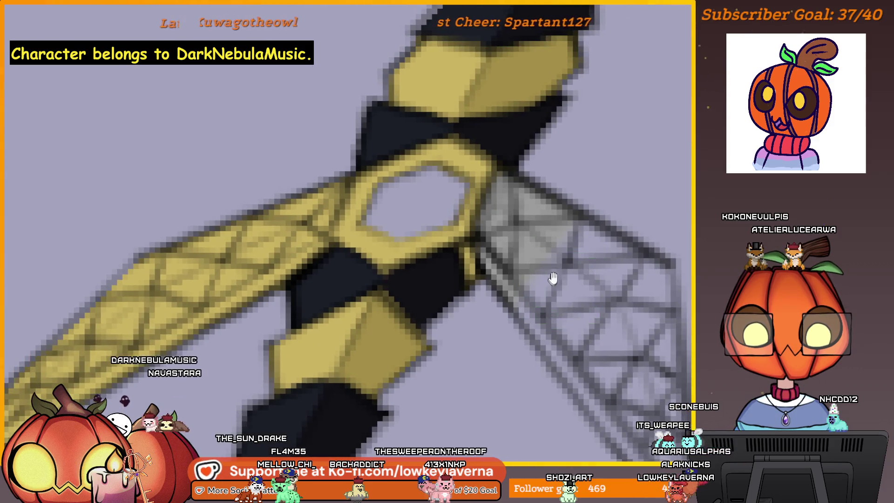
pyautogui.scroll(-2, 552, 278)
pyautogui.scroll(-1, 523, 273)
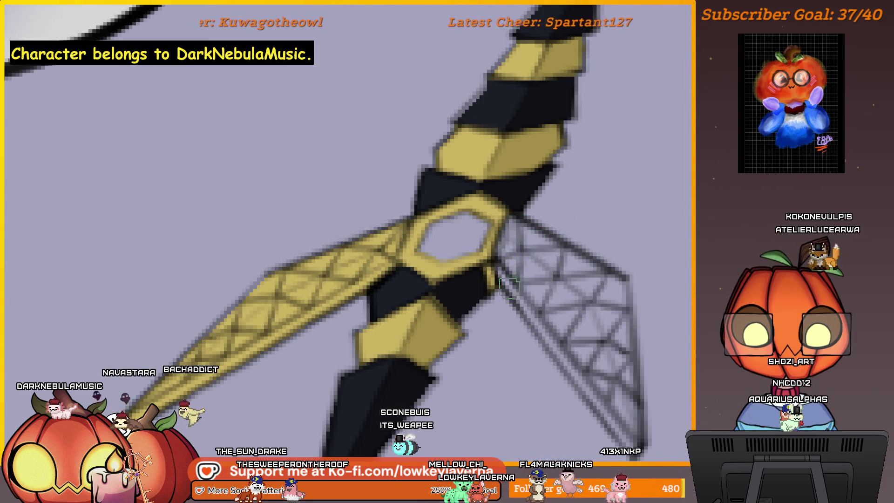
pyautogui.hscroll(-3, 349, 252)
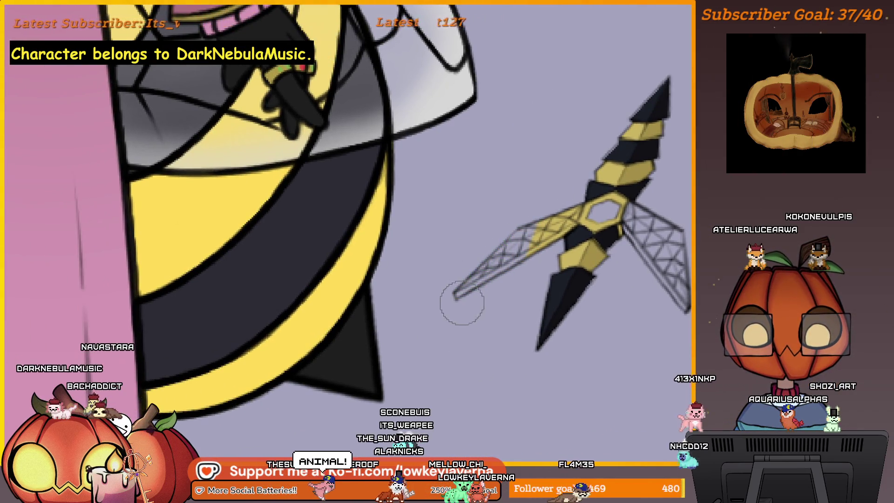
pyautogui.press('m')
pyautogui.scroll(-5, 231, 375)
pyautogui.scroll(-3, 354, 309)
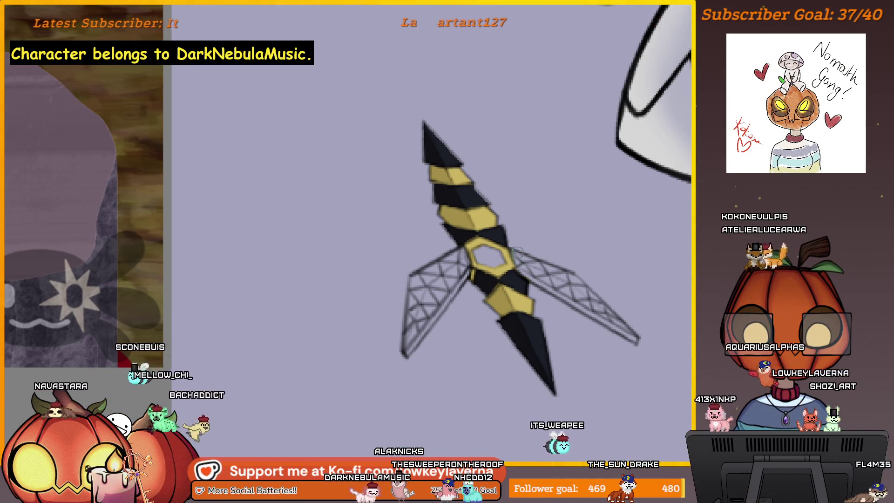
pyautogui.scroll(-2, 566, 223)
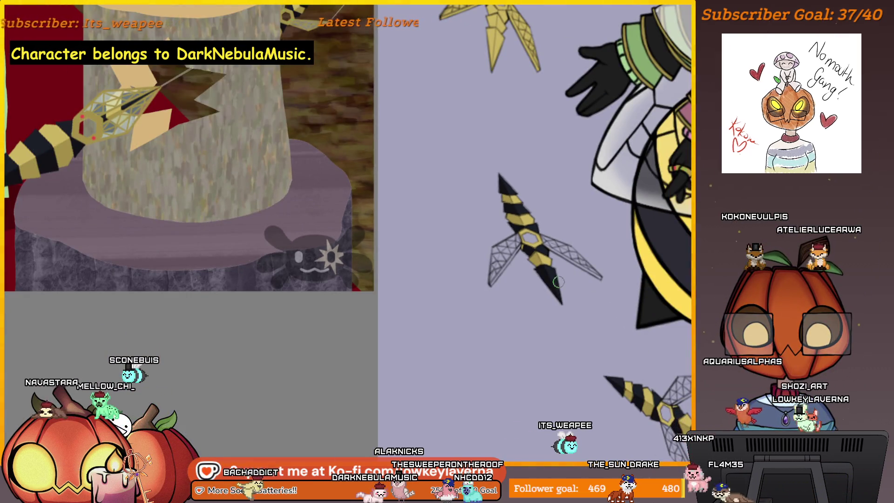
pyautogui.scroll(2, 573, 273)
pyautogui.scroll(2, 562, 274)
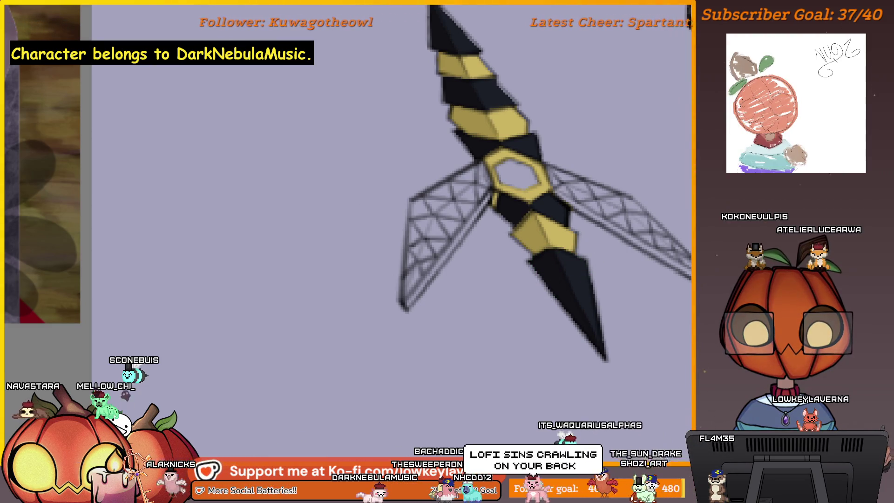
pyautogui.scroll(-2, 600, 274)
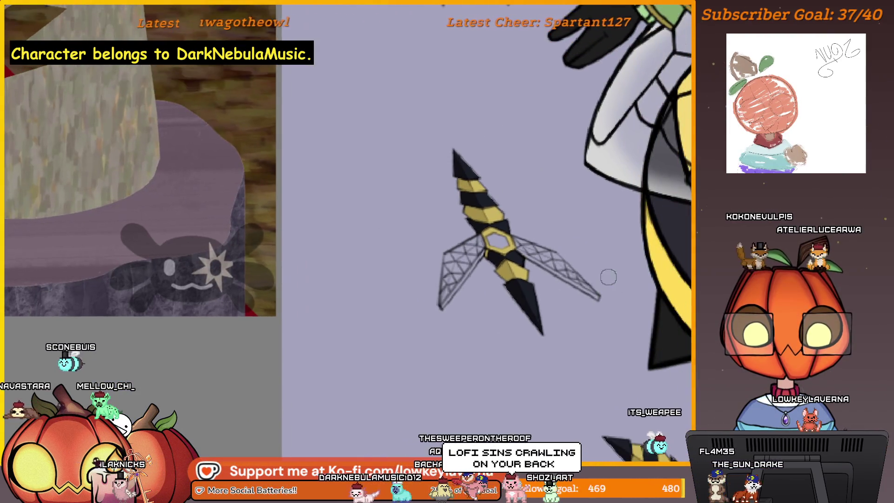
pyautogui.scroll(-3, 599, 275)
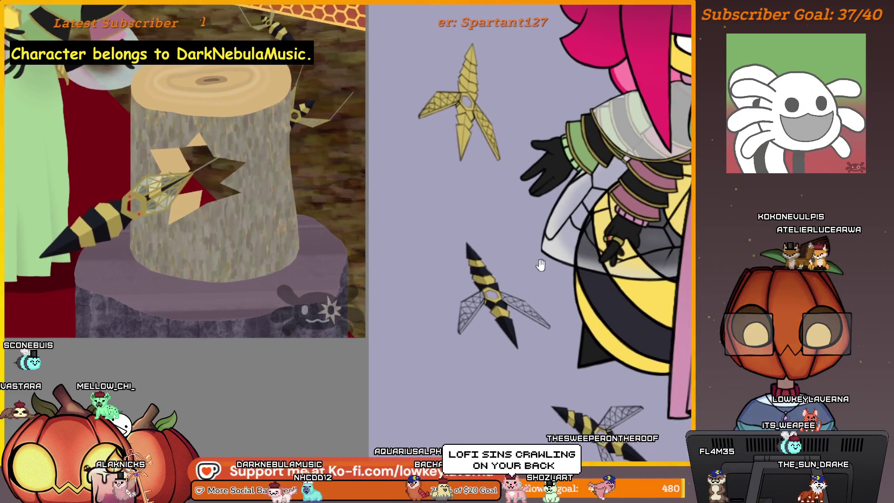
pyautogui.scroll(-5, 528, 261)
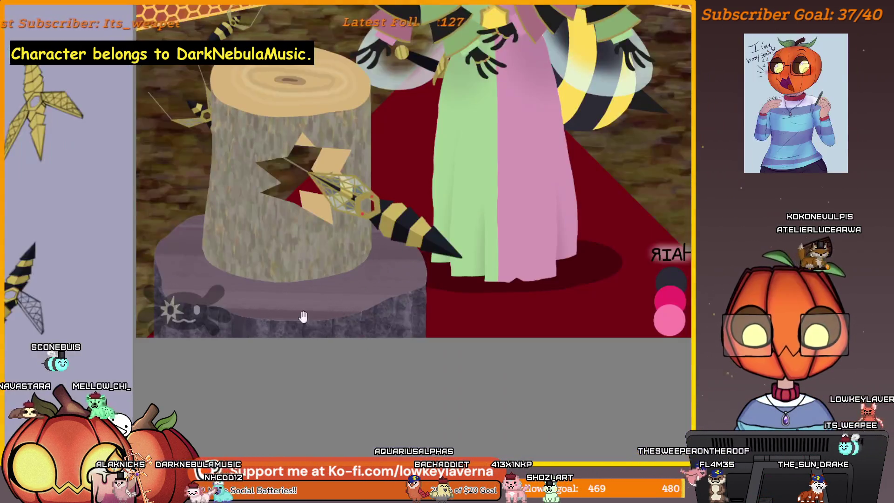
pyautogui.scroll(2, 529, 260)
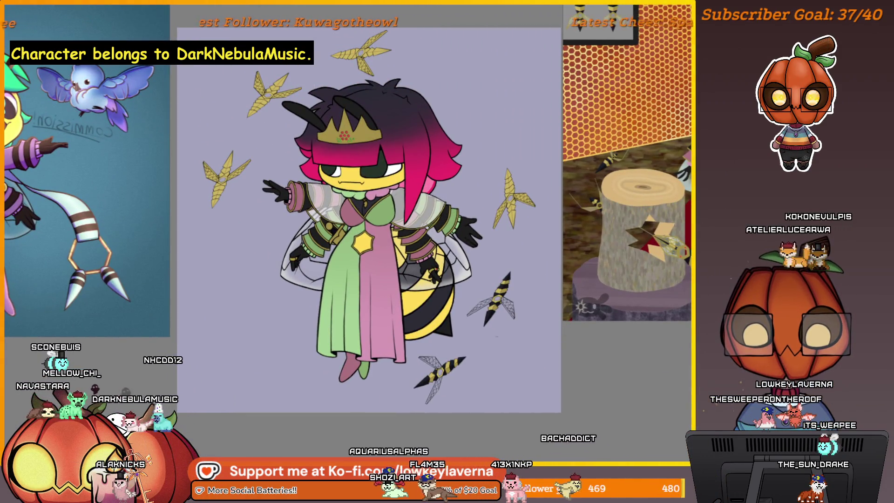
# - Pan across the drawing toward the lower golden blades and back up
pyautogui.moveTo(512, 332); pyautogui.dragTo(574, 297)
pyautogui.scroll(1, 590, 254)
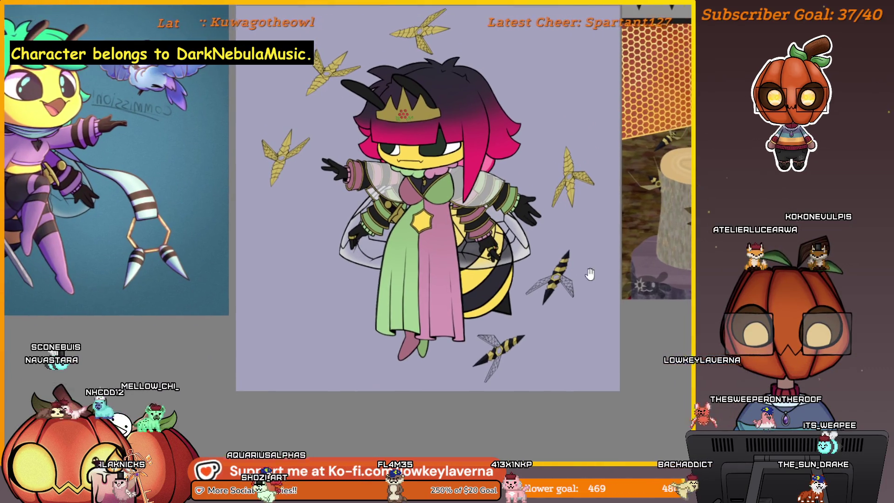
pyautogui.moveTo(593, 254); pyautogui.dragTo(556, 337)
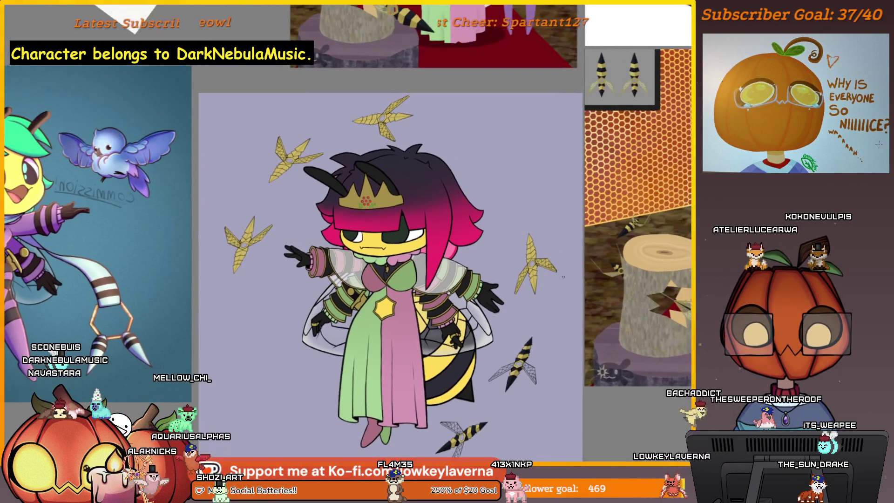
pyautogui.moveTo(542, 299); pyautogui.dragTo(625, 200)
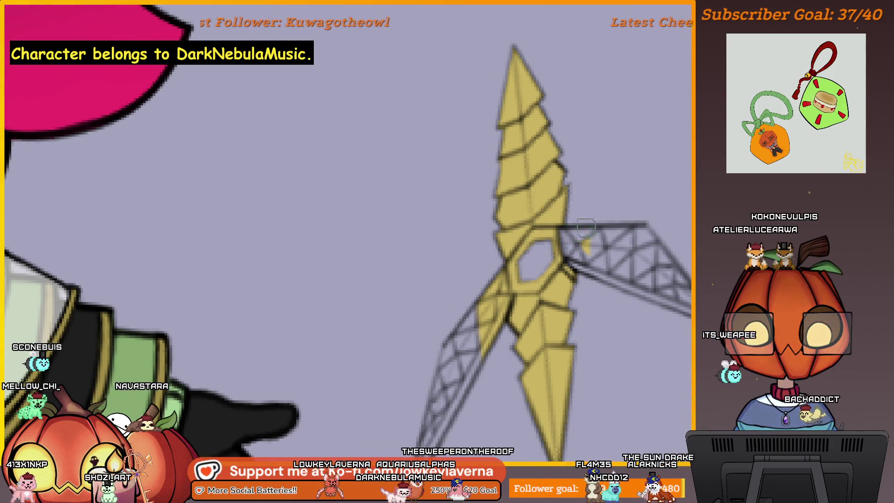
# - Bring the golden blade beside the character's hand into view for wing cleanup
pyautogui.moveTo(582, 240); pyautogui.dragTo(623, 240)
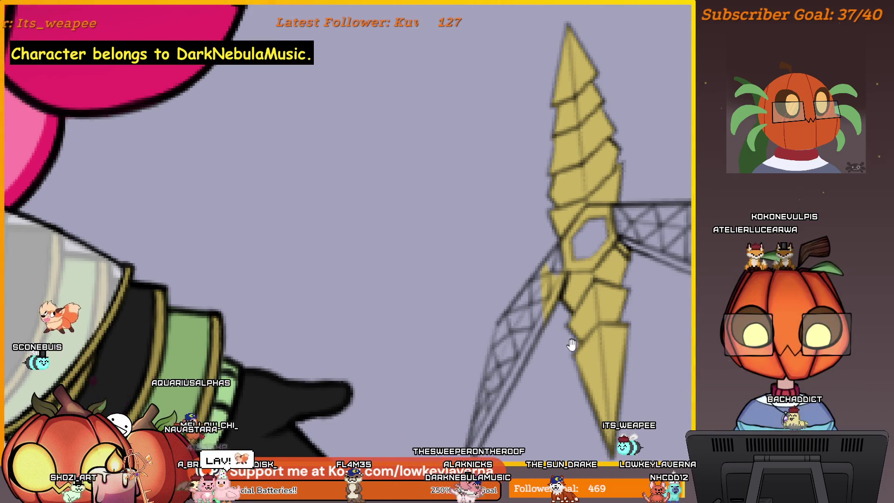
pyautogui.moveTo(568, 344)
pyautogui.mouseDown()
pyautogui.moveTo(555, 348)
pyautogui.moveTo(495, 233)
pyautogui.mouseUp()
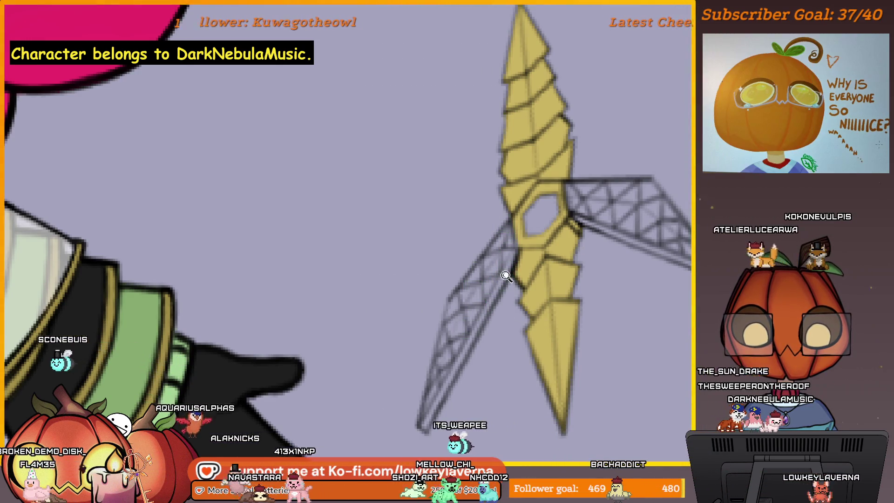
pyautogui.scroll(-2, 487, 318)
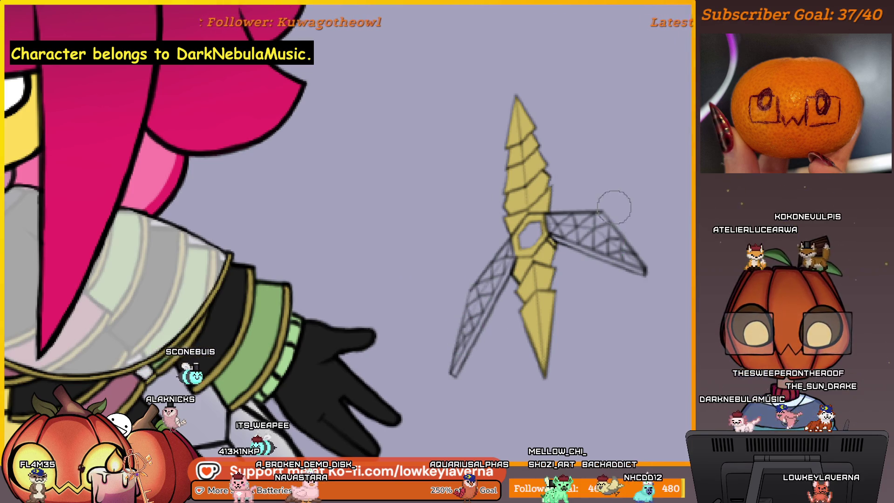
pyautogui.scroll(-5, 657, 295)
pyautogui.scroll(-2, 630, 240)
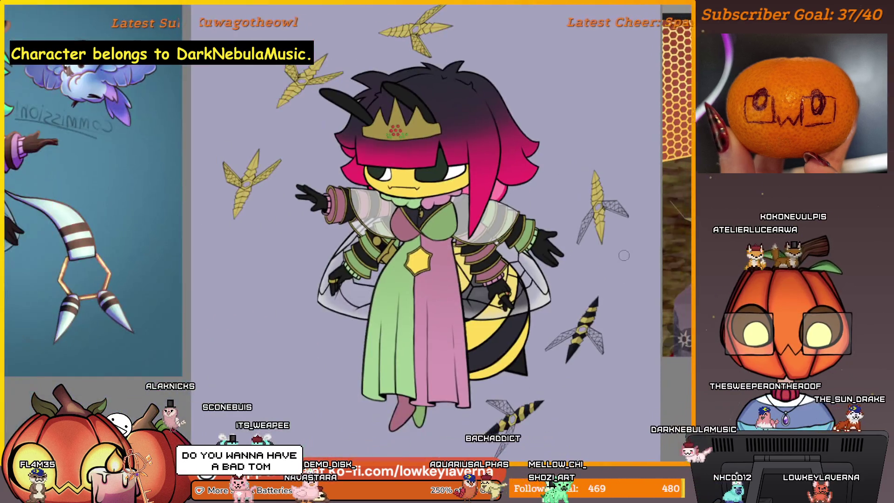
pyautogui.hscroll(-3, 630, 240)
pyautogui.hscroll(-3, 631, 240)
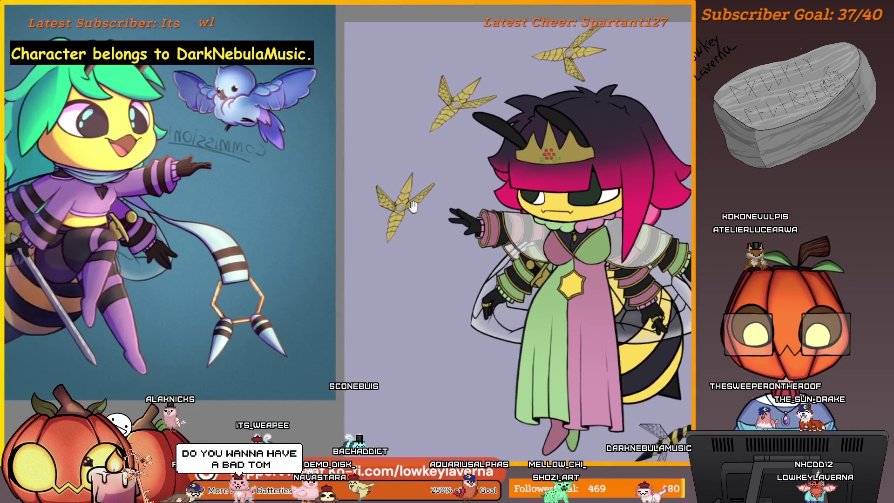
pyautogui.scroll(1, 510, 228)
pyautogui.scroll(4, 510, 227)
pyautogui.hscroll(-3, 510, 227)
# - Undo twice to return to erasing the wing fill and rotate the view to line up the blade
pyautogui.hotkey('ctrl', 'z')
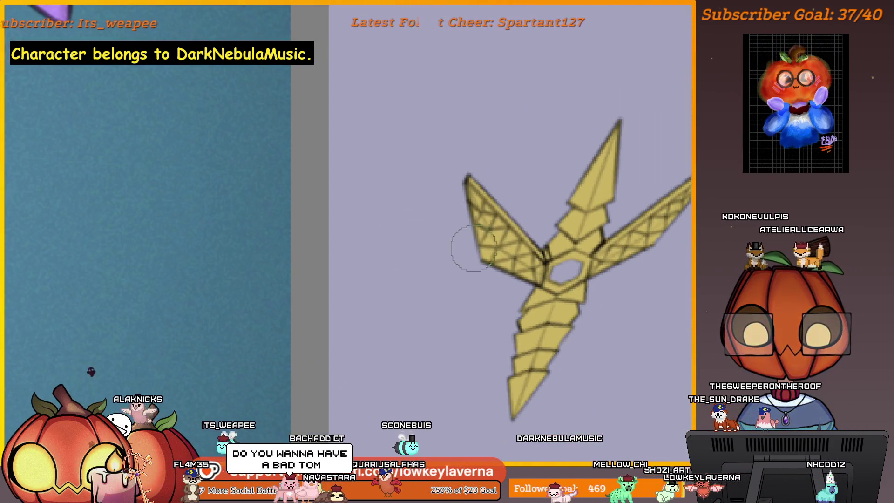
pyautogui.hotkey('ctrl', 'z')
pyautogui.hscroll(1, 603, 203)
pyautogui.hscroll(4, 549, 187)
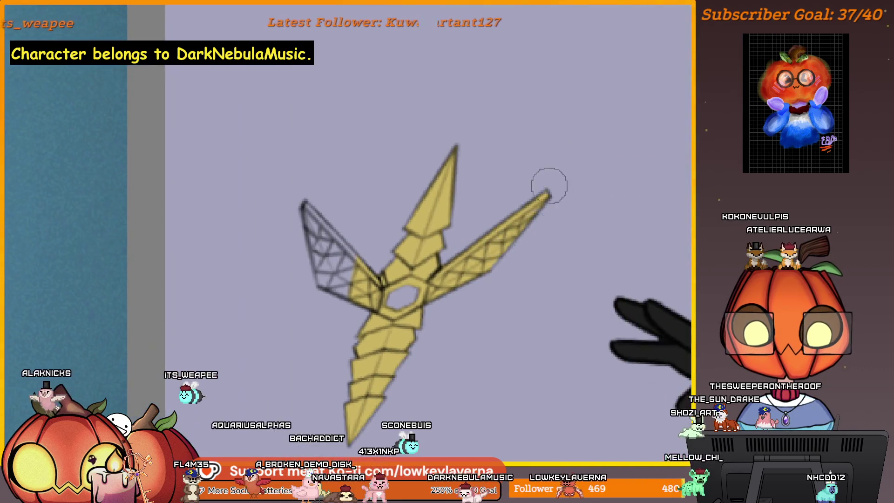
pyautogui.hscroll(-2, 458, 316)
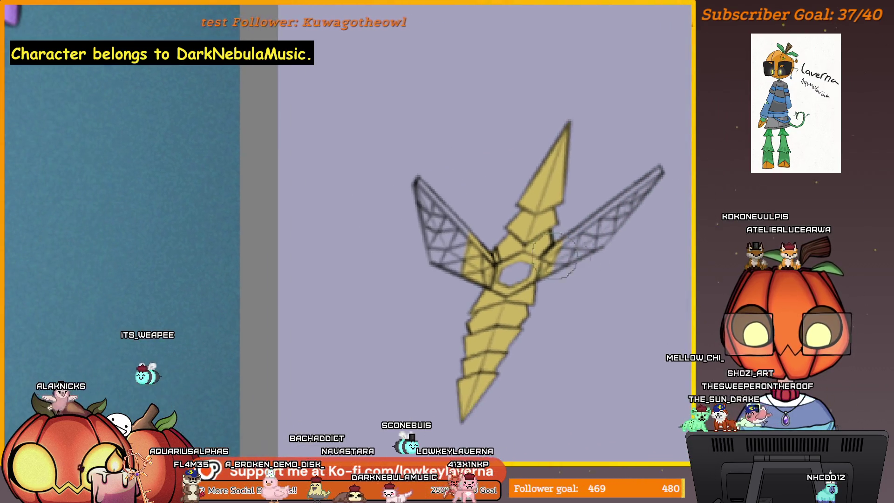
pyautogui.scroll(2, 456, 288)
pyautogui.scroll(2, 489, 288)
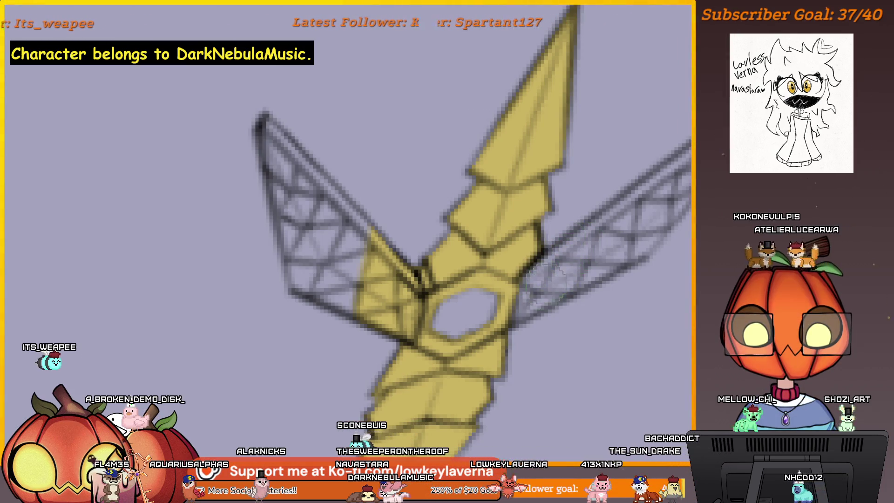
pyautogui.scroll(-2, 579, 205)
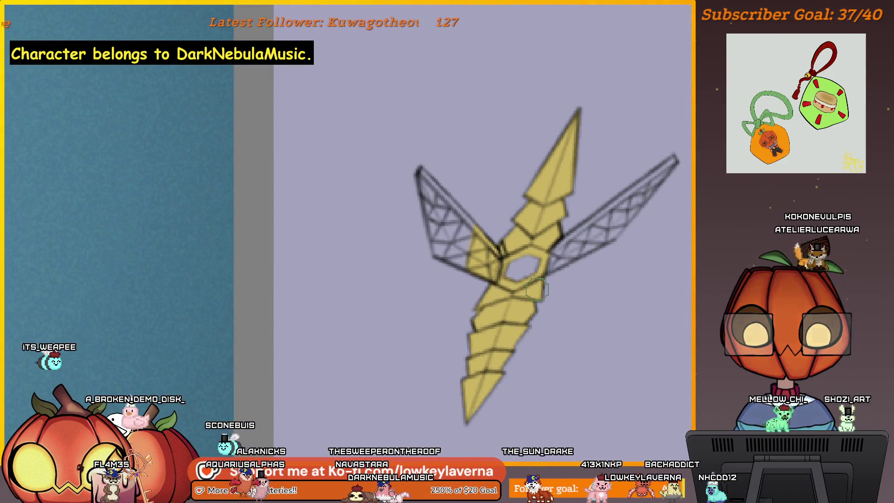
pyautogui.moveTo(248, 326)
pyautogui.mouseDown()
pyautogui.moveTo(532, 203)
pyautogui.moveTo(534, 230)
pyautogui.mouseUp()
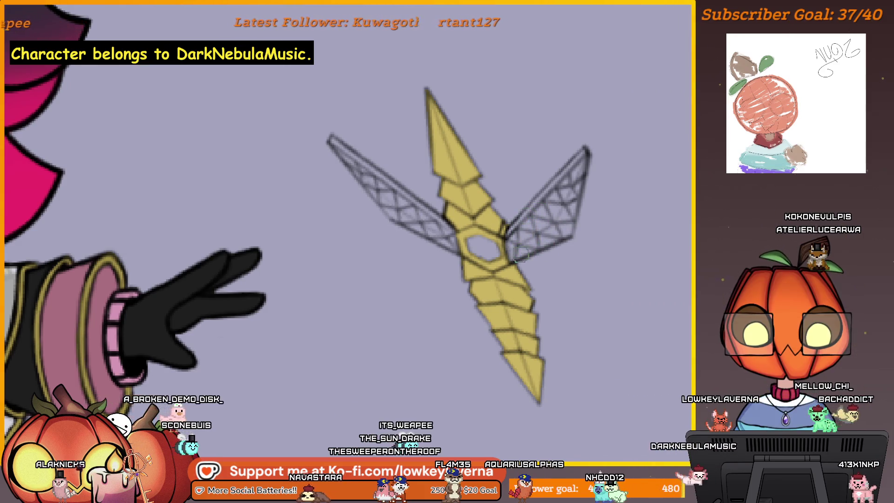
pyautogui.scroll(-2, 579, 240)
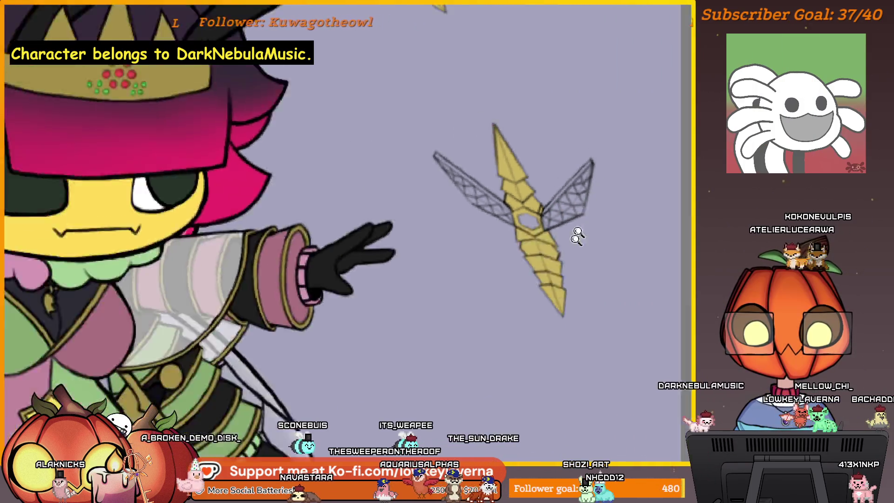
pyautogui.scroll(-2, 611, 222)
pyautogui.scroll(1, 612, 223)
pyautogui.scroll(1, 549, 170)
pyautogui.scroll(1, 553, 220)
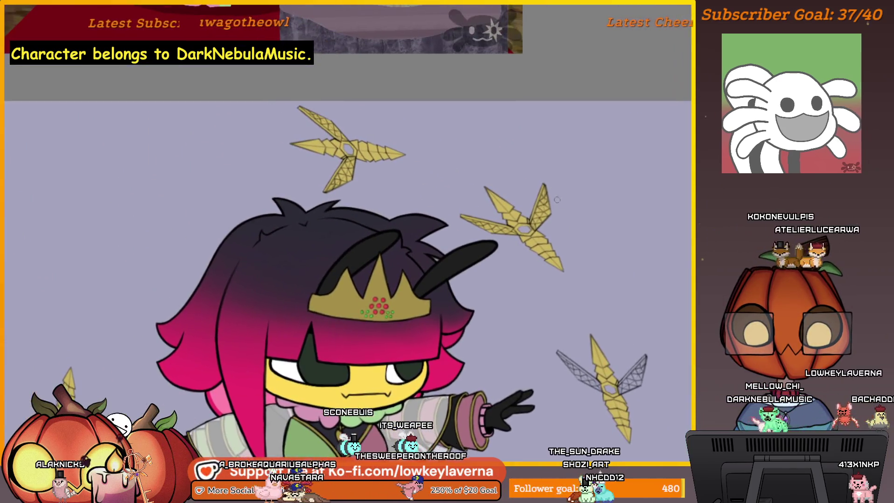
pyautogui.scroll(2, 553, 219)
# - Mirror the view over the blade above the hair and clear the yellow from its right wing tip
pyautogui.moveTo(594, 157); pyautogui.dragTo(552, 224)
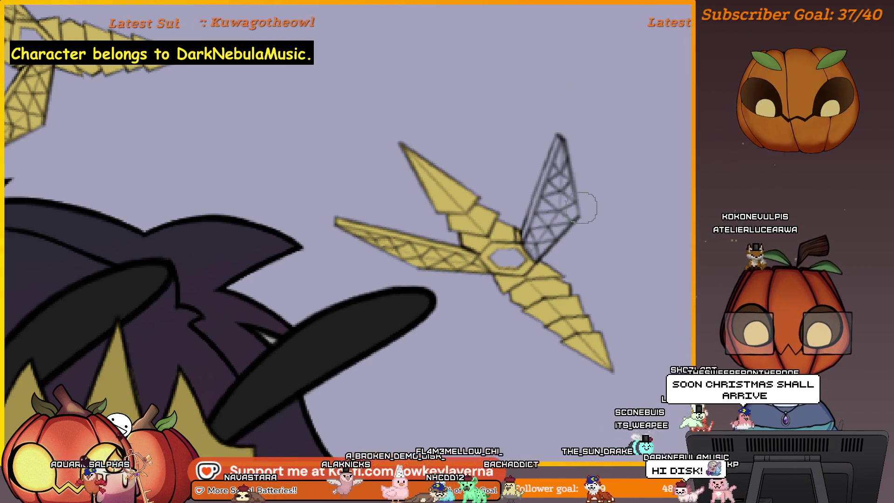
pyautogui.press('m')
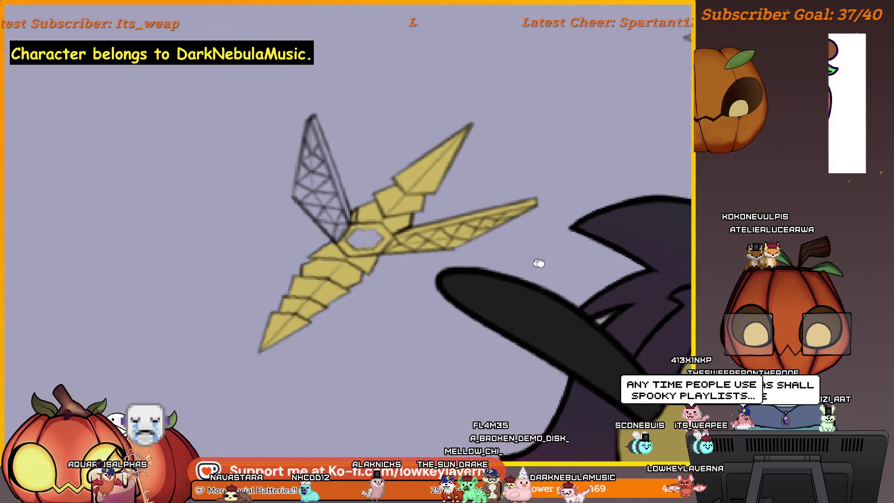
pyautogui.moveTo(525, 243); pyautogui.dragTo(592, 267)
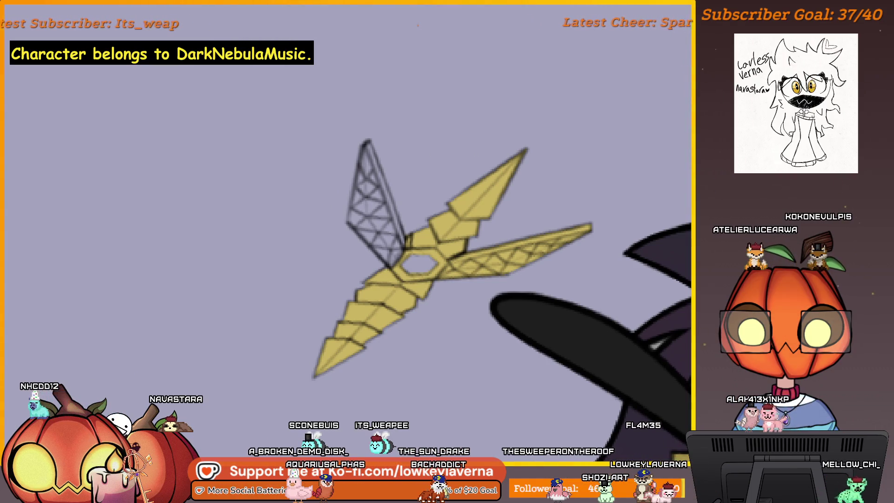
pyautogui.moveTo(572, 238); pyautogui.dragTo(537, 261)
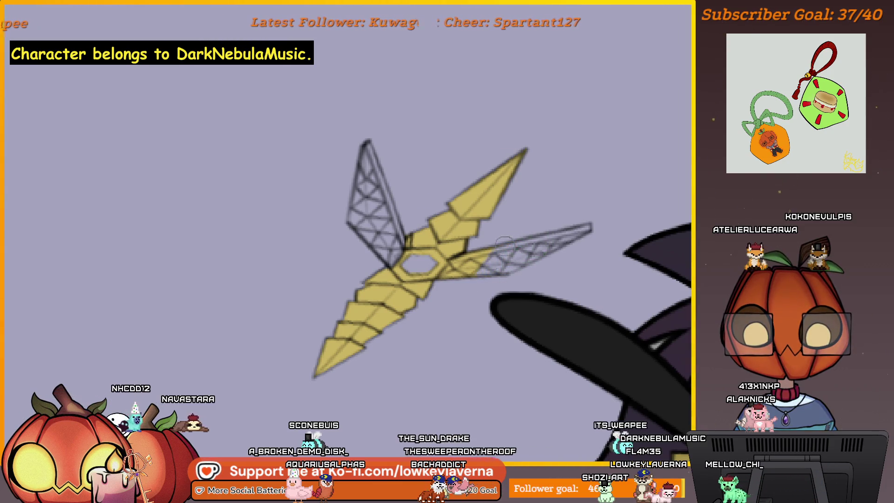
pyautogui.scroll(2, 505, 243)
pyautogui.scroll(2, 509, 214)
pyautogui.scroll(2, 569, 259)
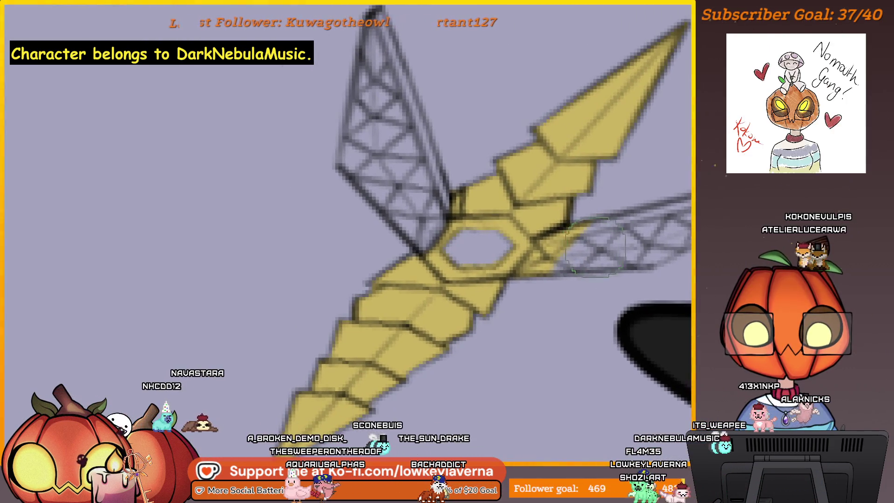
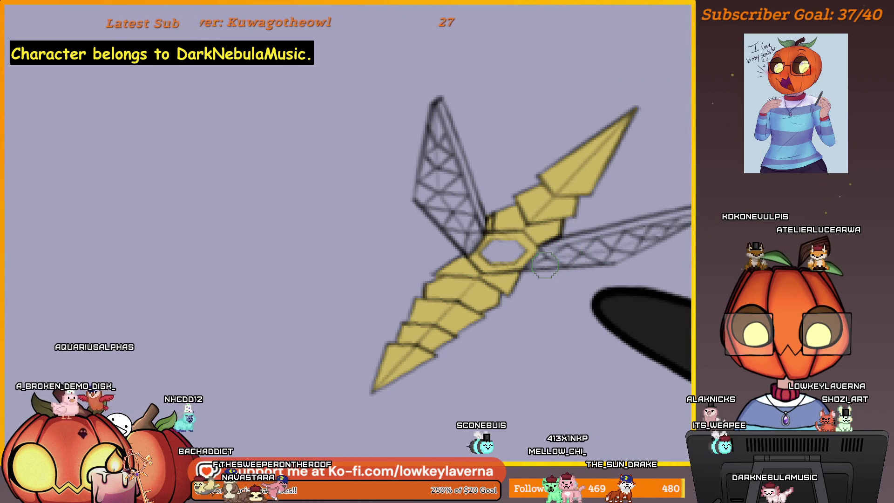
# - Bring the stained shuriken wing into view and undo the stray yellow patch inside the lattice
pyautogui.moveTo(648, 238); pyautogui.dragTo(566, 275)
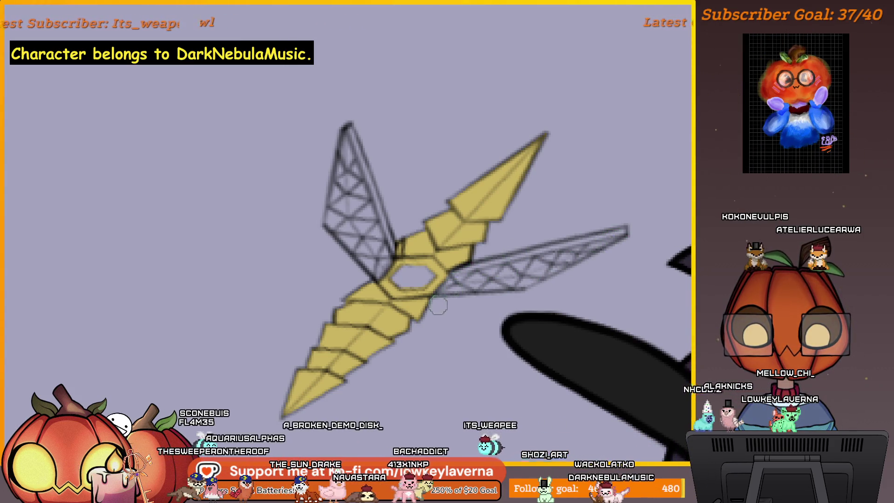
pyautogui.scroll(-5, 379, 86)
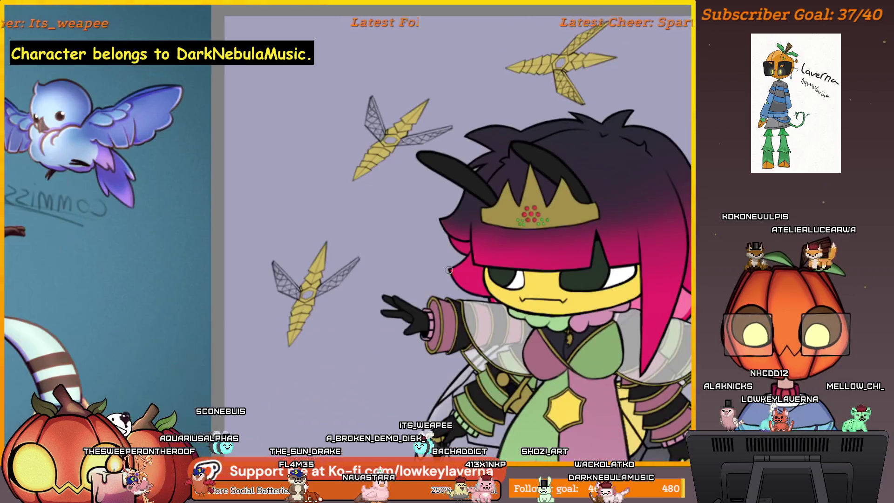
pyautogui.scroll(5, 347, 255)
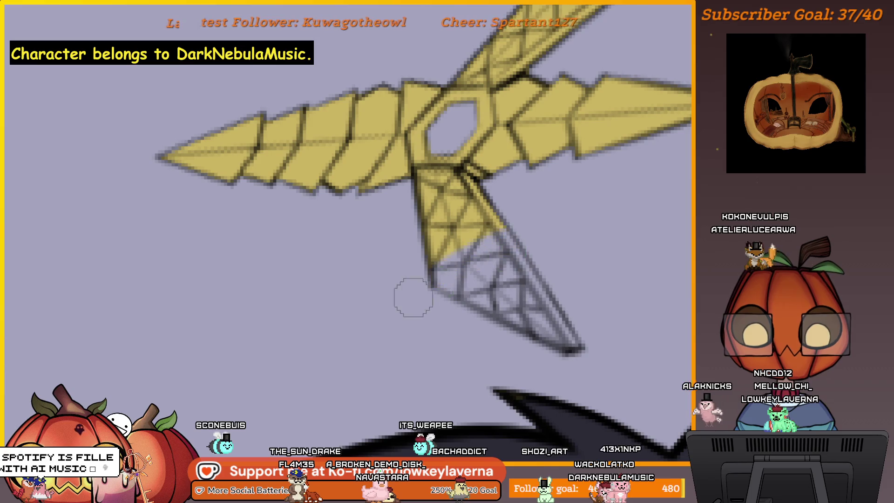
pyautogui.moveTo(403, 274); pyautogui.dragTo(552, 294)
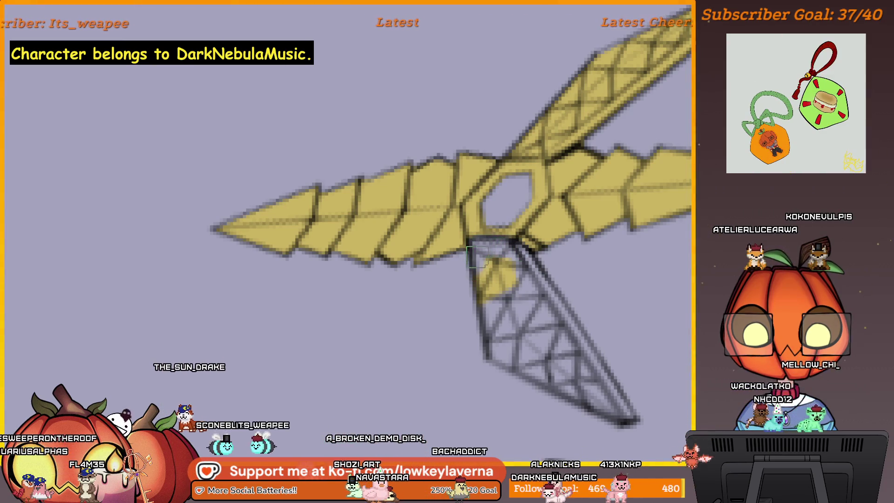
pyautogui.hotkey('ctrl', 'z')
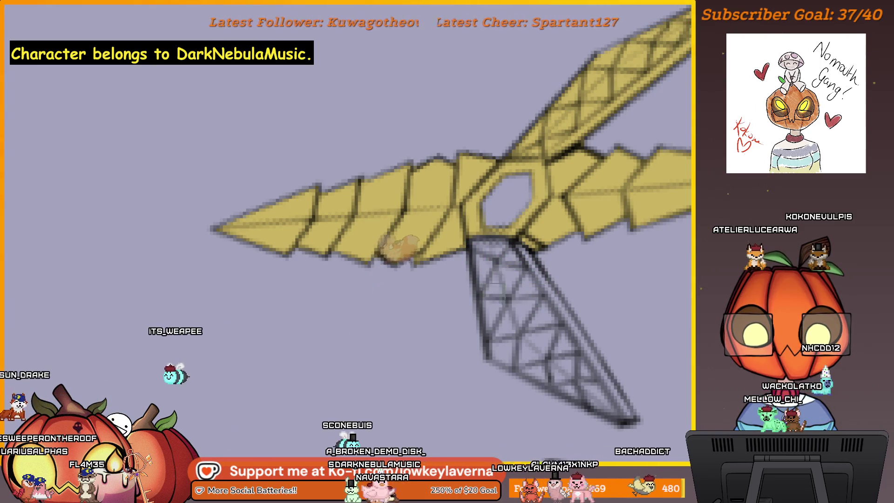
# - Erase the remaining yellow fill from the mesh wing so only the black lattice remains
pyautogui.moveTo(598, 130)
pyautogui.mouseDown()
pyautogui.moveTo(535, 275)
pyautogui.moveTo(632, 206)
pyautogui.moveTo(587, 219)
pyautogui.mouseUp()
pyautogui.moveTo(649, 147); pyautogui.dragTo(509, 203)
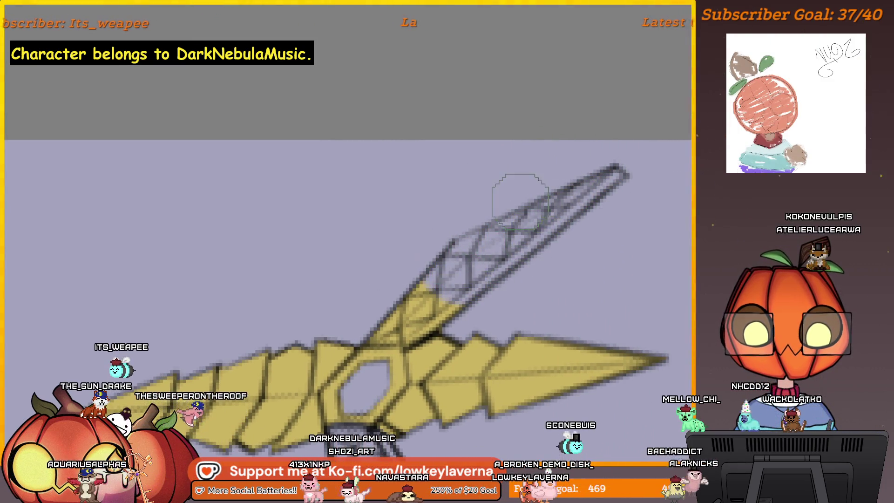
pyautogui.moveTo(417, 238)
pyautogui.mouseDown()
pyautogui.moveTo(80, 233)
pyautogui.moveTo(436, 244)
pyautogui.moveTo(549, 286)
pyautogui.moveTo(616, 290)
pyautogui.moveTo(614, 302)
pyautogui.mouseUp()
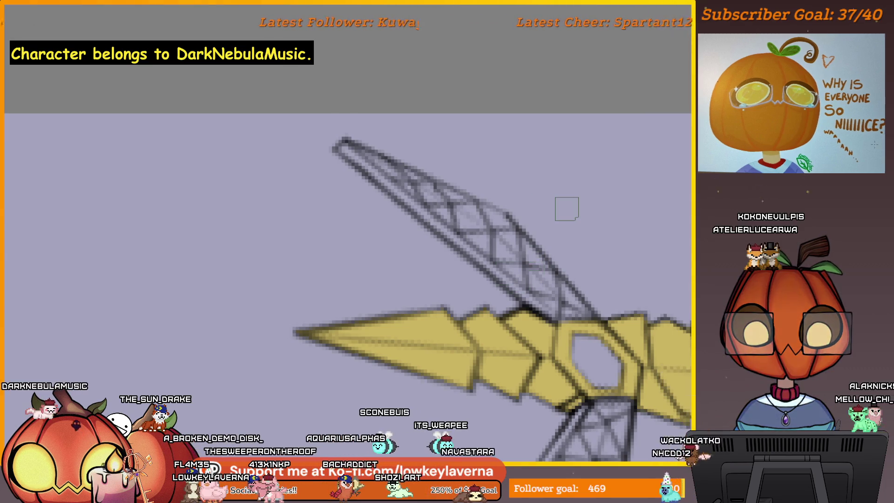
pyautogui.scroll(-5, 507, 302)
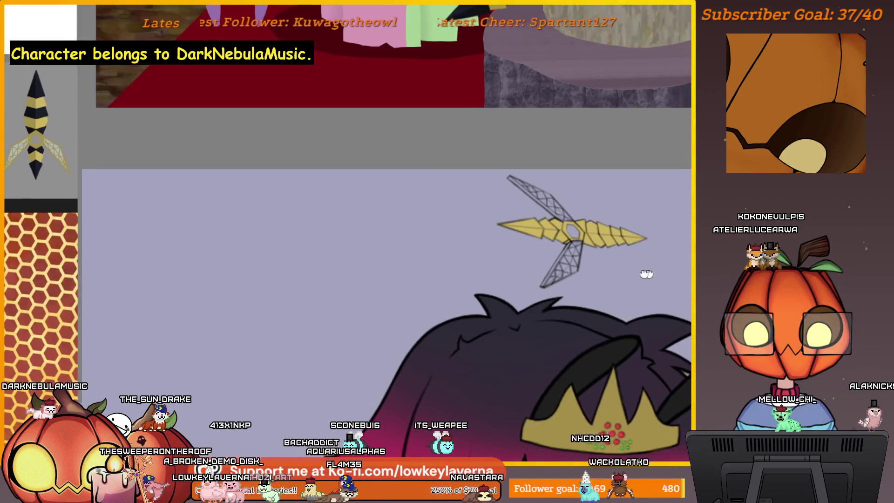
# - Pan the close-up view to bring a second floating weapon into frame
pyautogui.moveTo(645, 273)
pyautogui.mouseDown()
pyautogui.moveTo(436, 274)
pyautogui.moveTo(585, 300)
pyautogui.mouseUp()
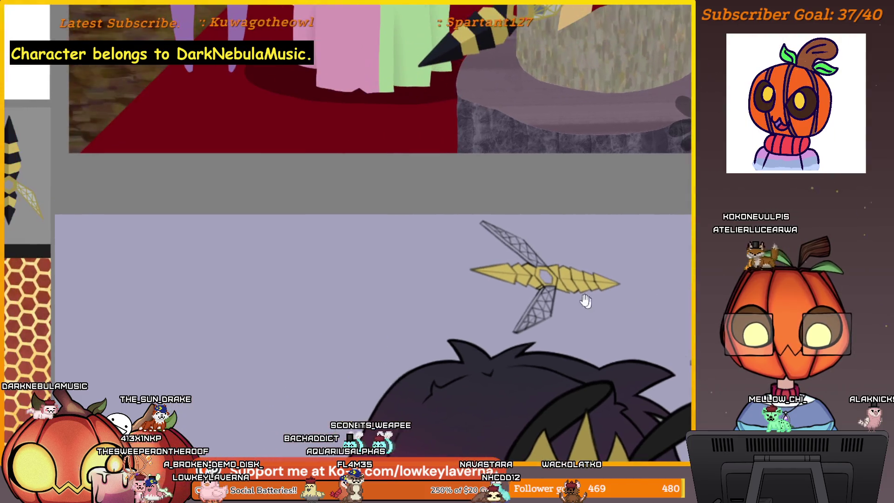
pyautogui.scroll(5, 581, 170)
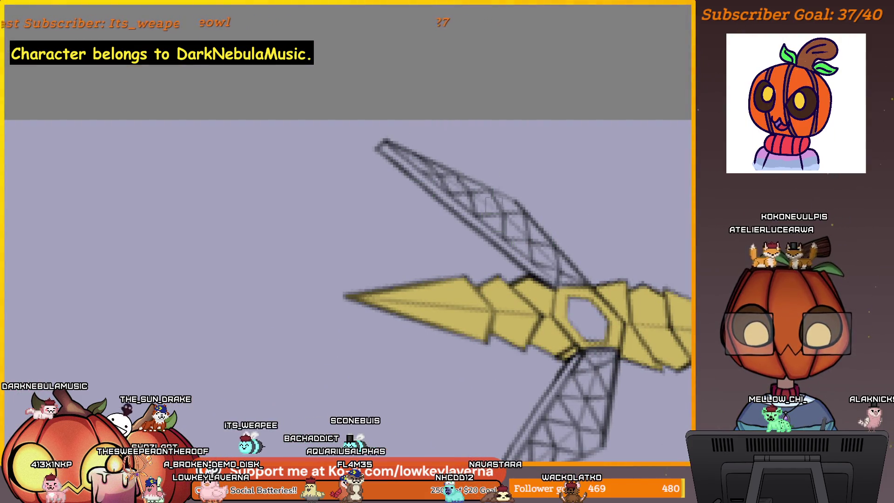
pyautogui.moveTo(612, 406); pyautogui.dragTo(586, 323)
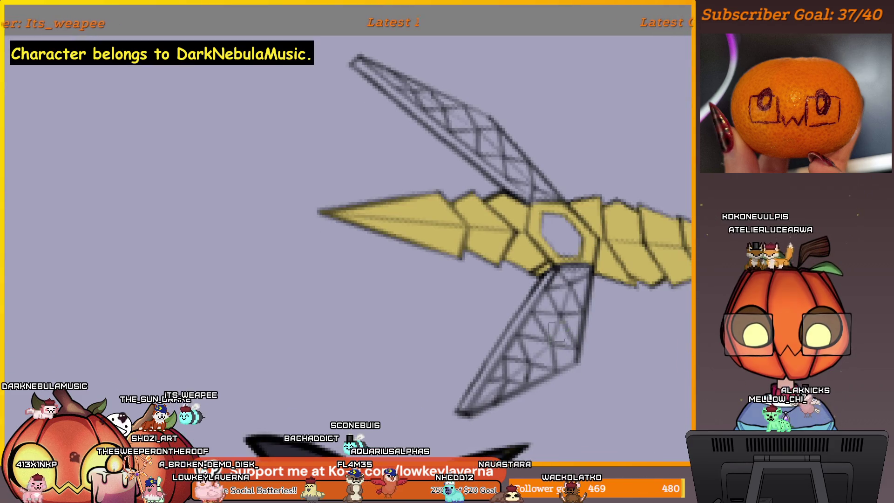
pyautogui.scroll(-3, 643, 339)
pyautogui.scroll(-2, 642, 339)
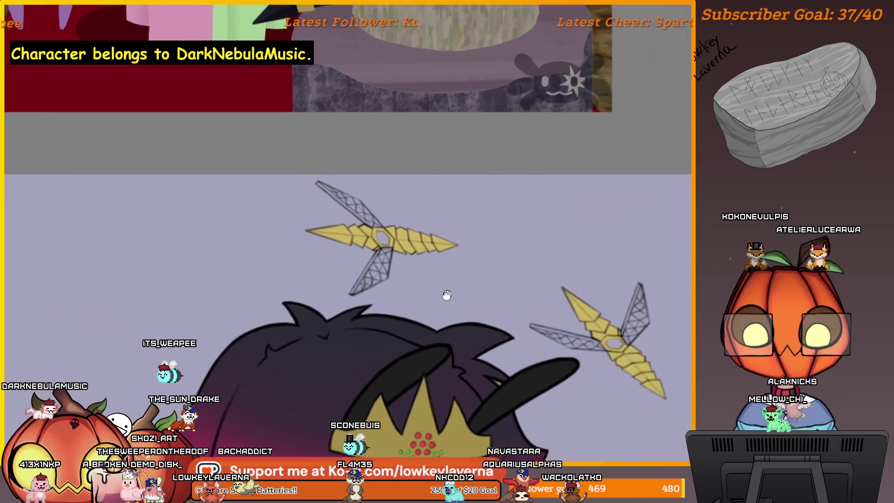
pyautogui.scroll(-2, 642, 339)
pyautogui.scroll(-3, 642, 339)
pyautogui.scroll(-1, 618, 278)
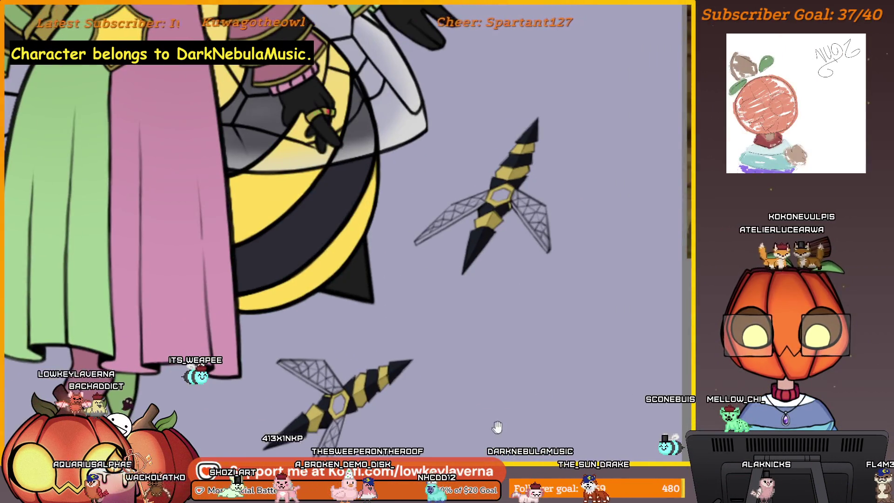
pyautogui.moveTo(497, 426)
pyautogui.mouseDown()
pyautogui.moveTo(591, 368)
pyautogui.moveTo(509, 429)
pyautogui.moveTo(442, 179)
pyautogui.mouseUp()
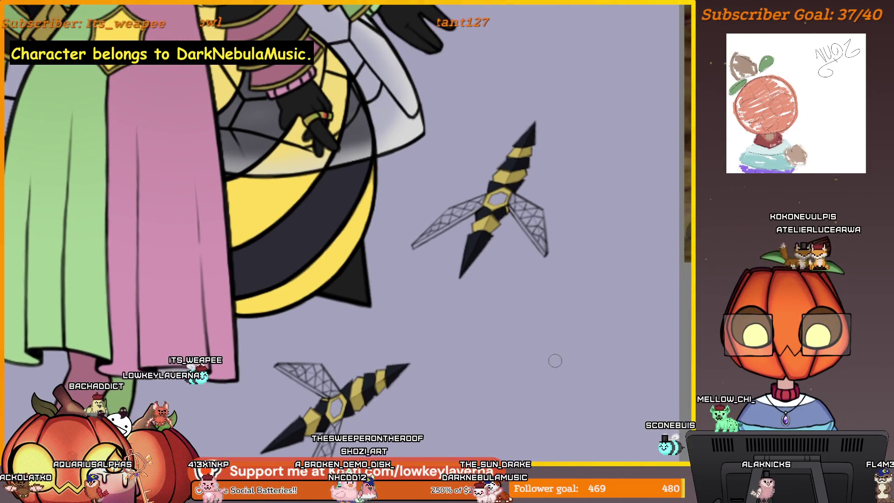
pyautogui.scroll(1, 574, 177)
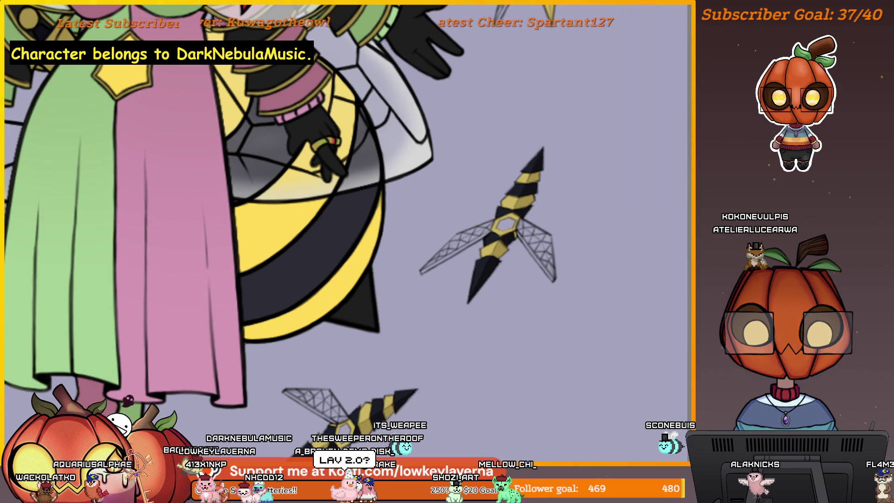
pyautogui.scroll(-3, 629, 256)
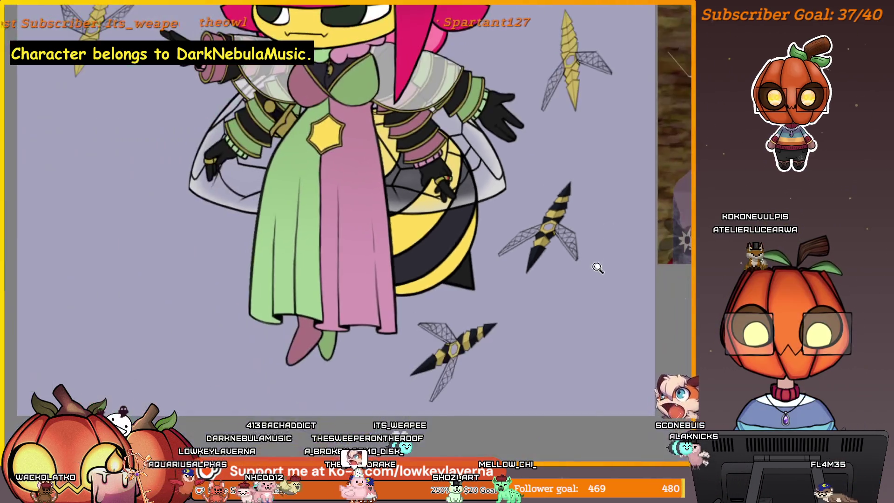
pyautogui.moveTo(593, 261); pyautogui.dragTo(583, 282)
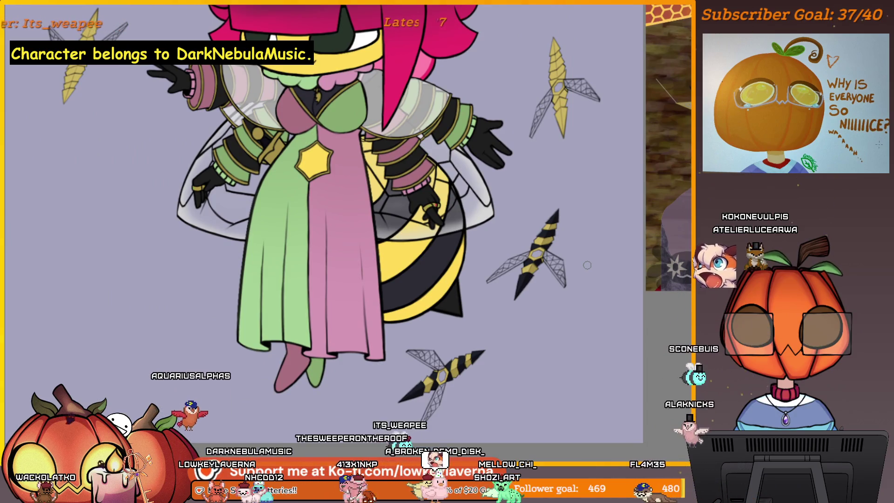
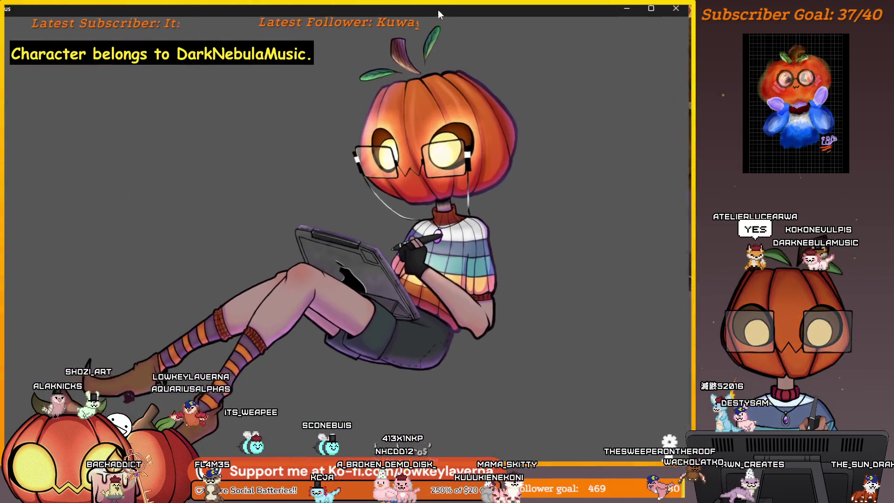
# - Maximize the PNGTuberPlus window so the pumpkin-head avatar fills more of the screen
pyautogui.doubleClick(488, 14)
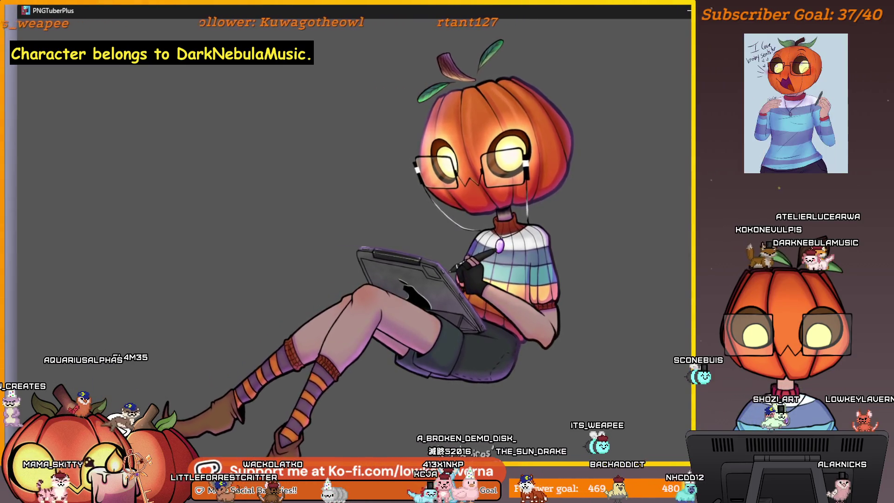
# - Load the Spritenew test3.save avatar, replacing the pumpkin character with the pink plant fairy
pyautogui.press('Escape')
pyautogui.press('Escape')
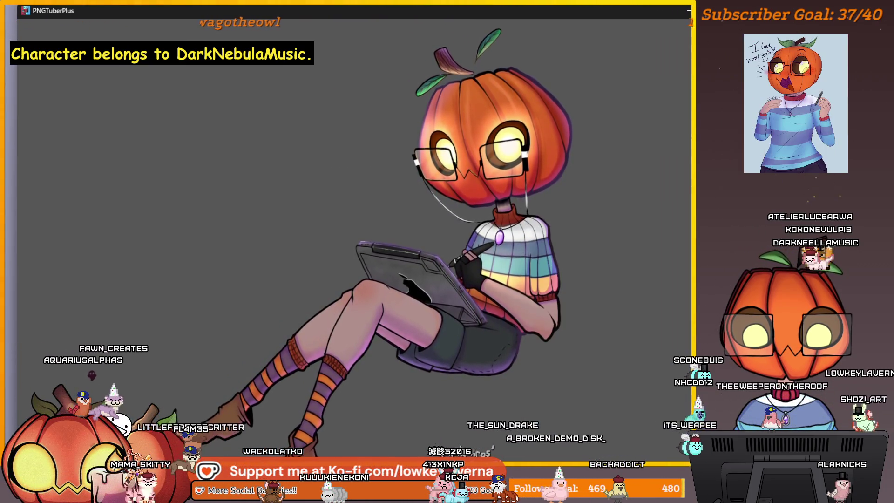
pyautogui.press('Escape')
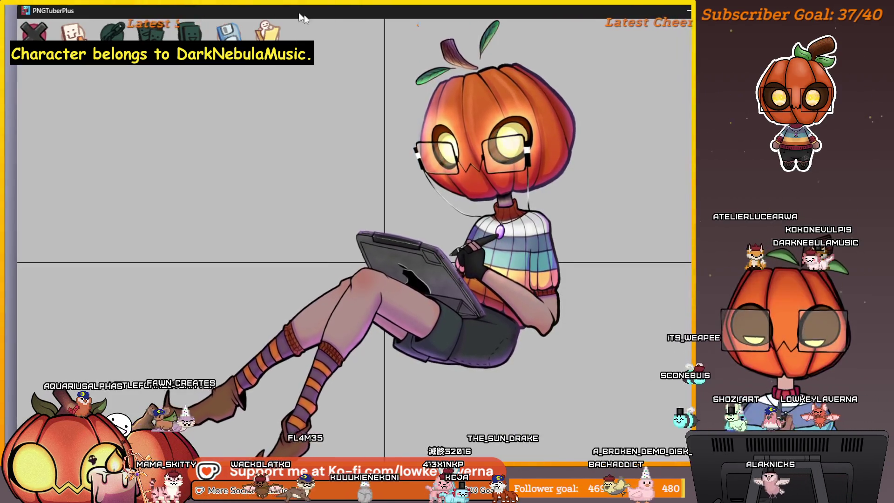
pyautogui.click(269, 32)
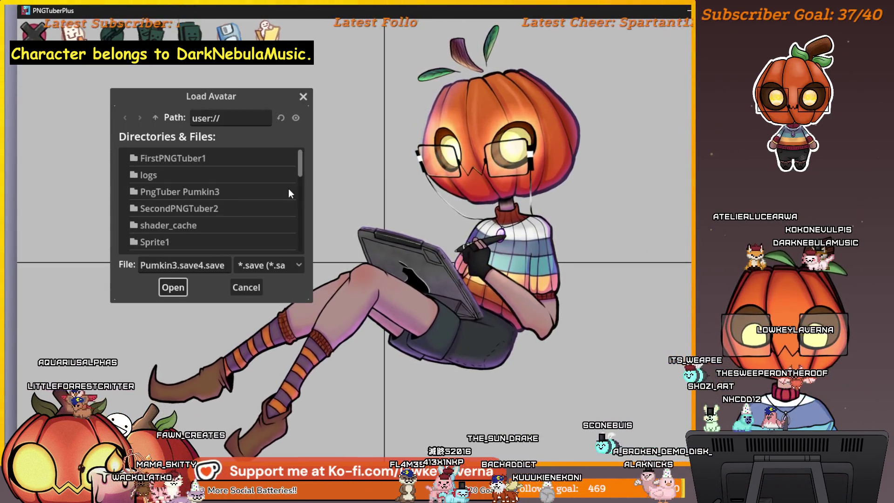
pyautogui.scroll(-3, 288, 187)
pyautogui.scroll(-2, 289, 187)
pyautogui.scroll(1, 289, 187)
pyautogui.scroll(-3, 289, 188)
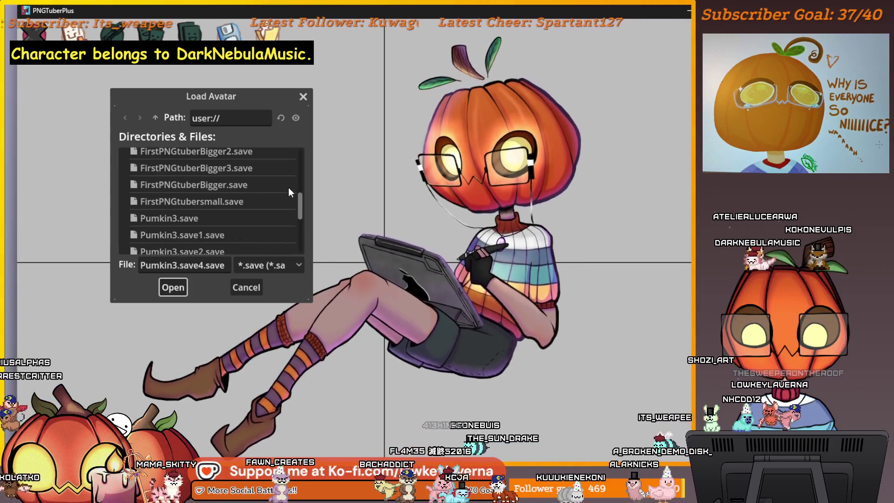
pyautogui.scroll(-3, 289, 187)
pyautogui.scroll(-2, 289, 188)
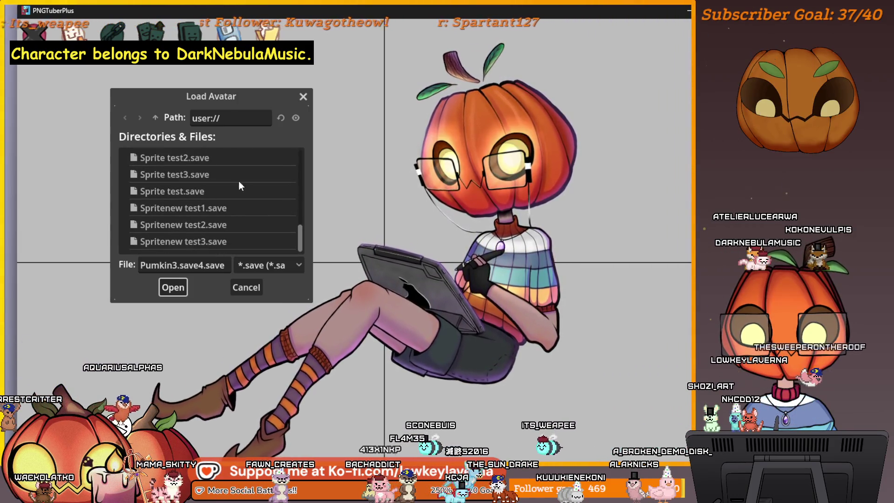
pyautogui.click(204, 245)
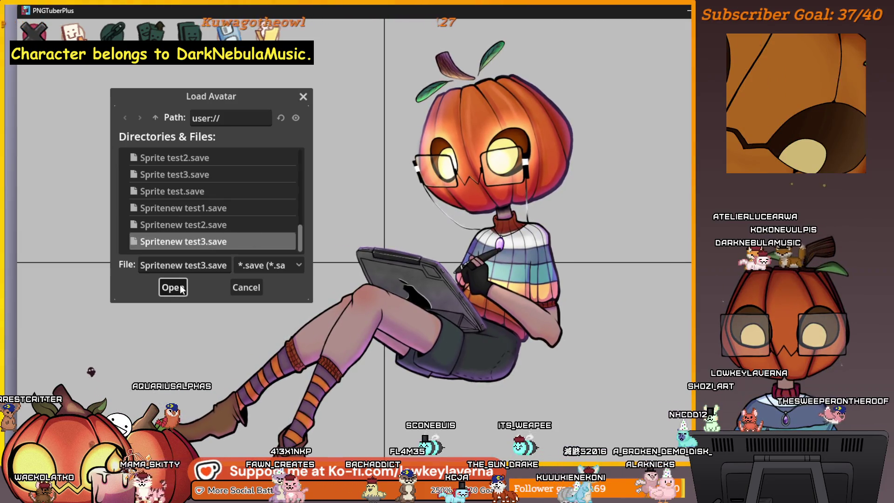
pyautogui.click(173, 287)
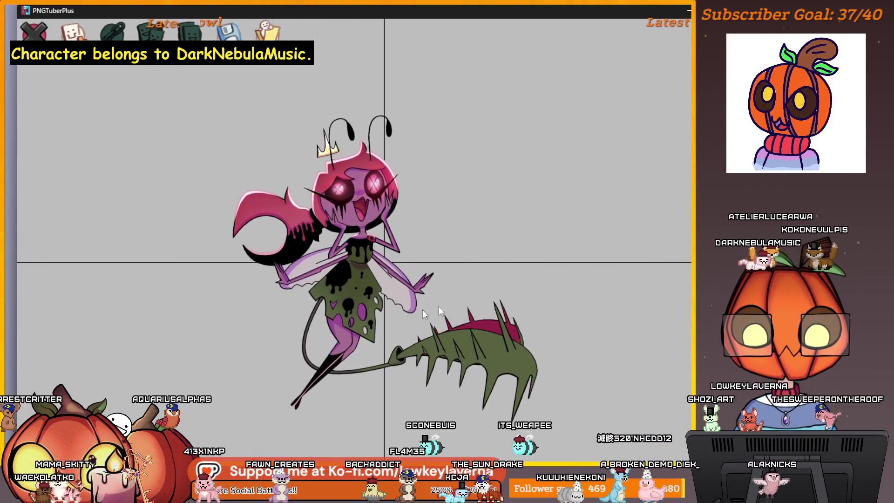
pyautogui.click(33, 31)
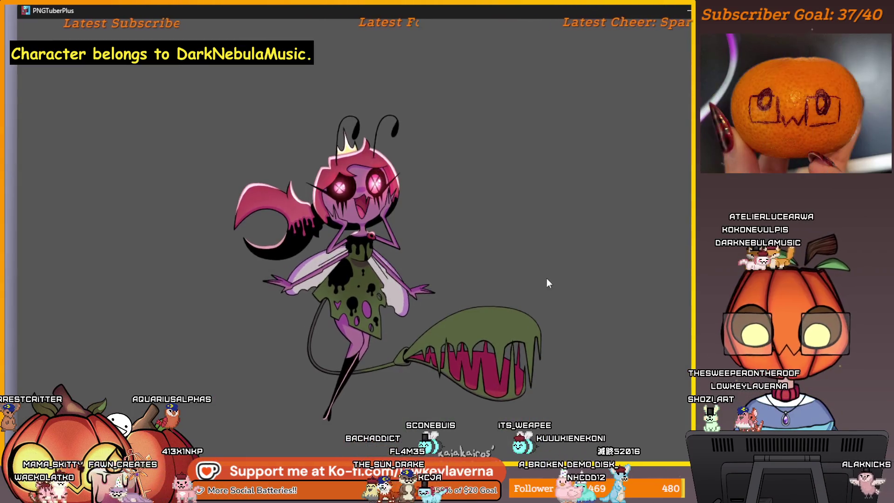
pyautogui.scroll(2, 370, 237)
pyautogui.scroll(3, 372, 237)
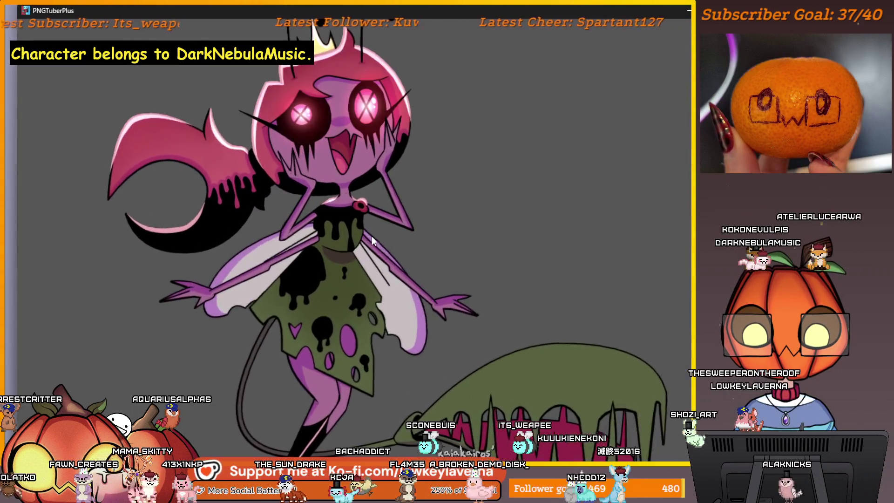
pyautogui.scroll(3, 372, 236)
pyautogui.scroll(2, 372, 236)
pyautogui.scroll(2, 372, 236)
pyautogui.scroll(2, 372, 236)
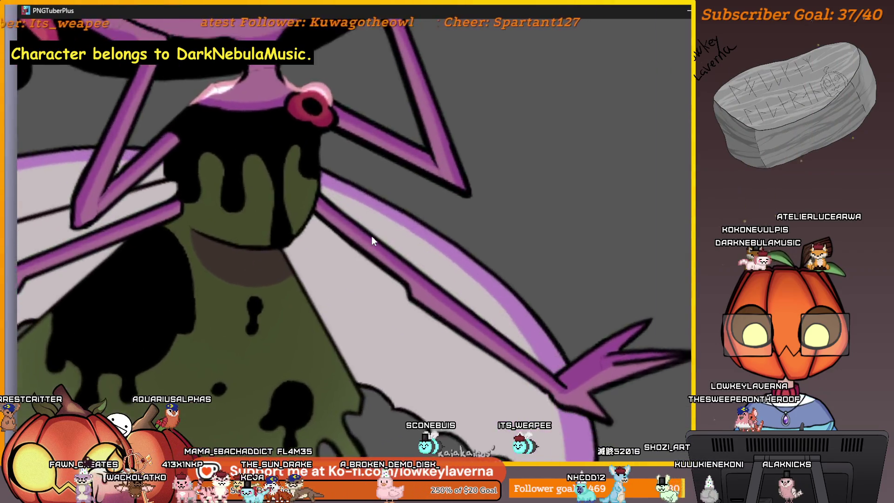
pyautogui.scroll(2, 372, 237)
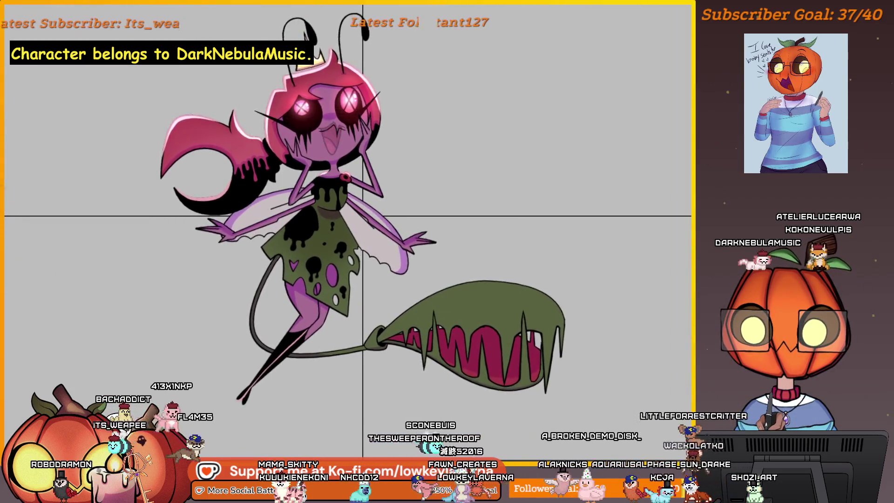
# - Load the Pumkin3.save4.save avatar to bring back the pumpkin-head character
pyautogui.click(273, 14)
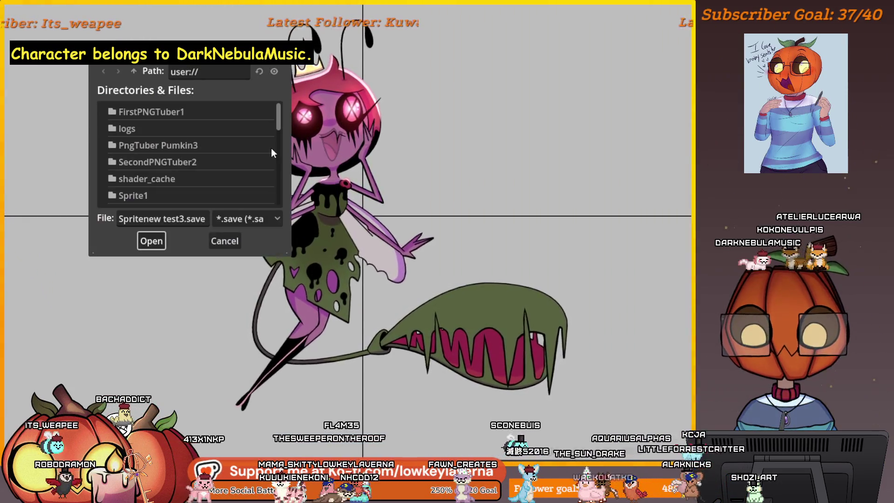
pyautogui.scroll(-5, 241, 130)
pyautogui.scroll(-2, 226, 178)
pyautogui.scroll(2, 160, 157)
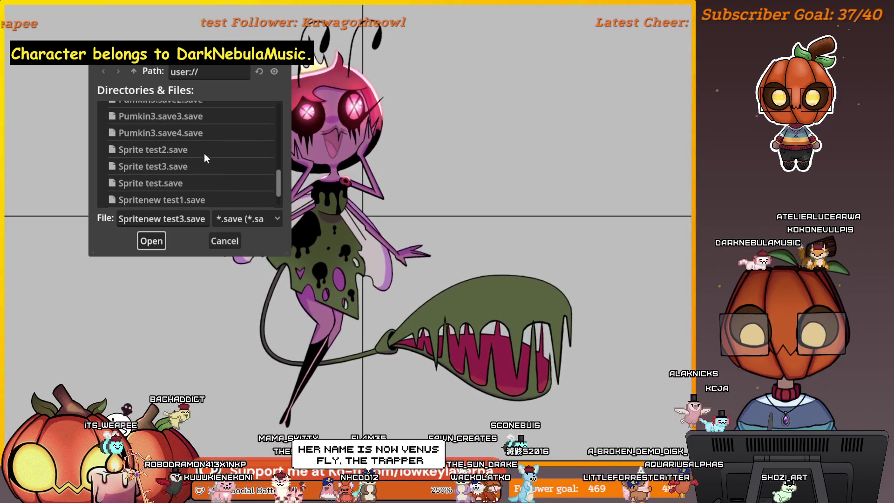
pyautogui.click(163, 133)
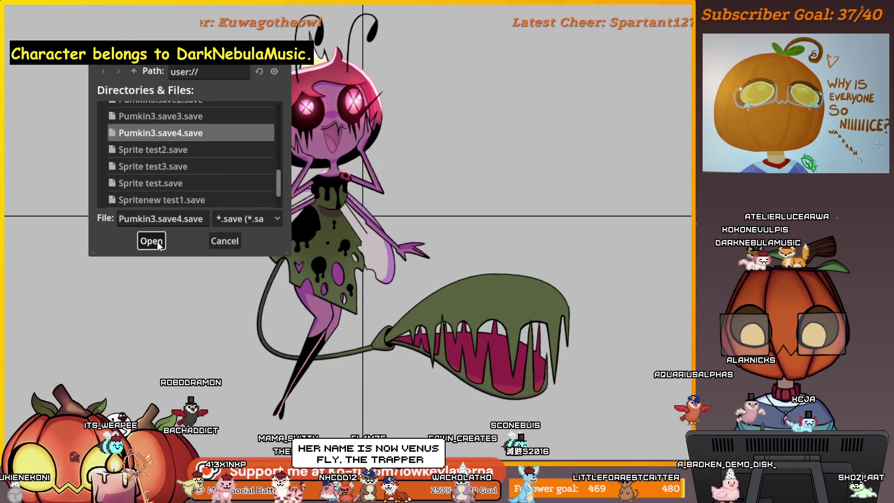
pyautogui.click(157, 241)
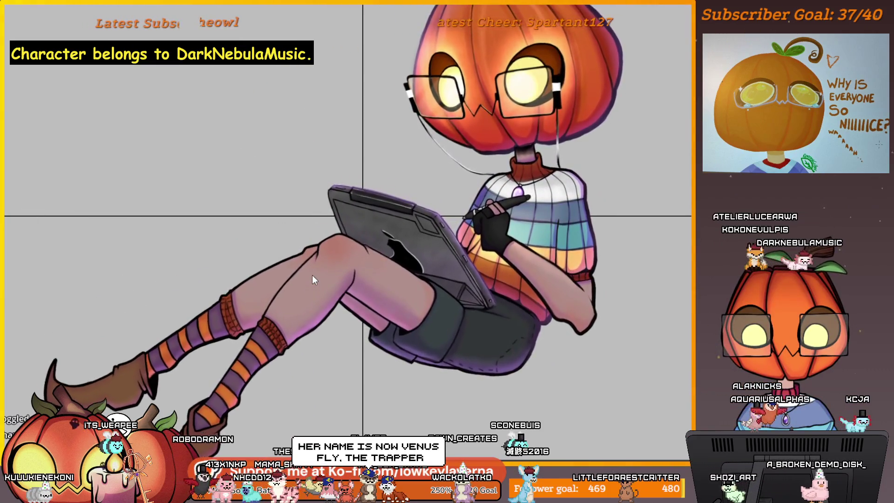
pyautogui.scroll(-2, 312, 279)
pyautogui.scroll(-2, 340, 274)
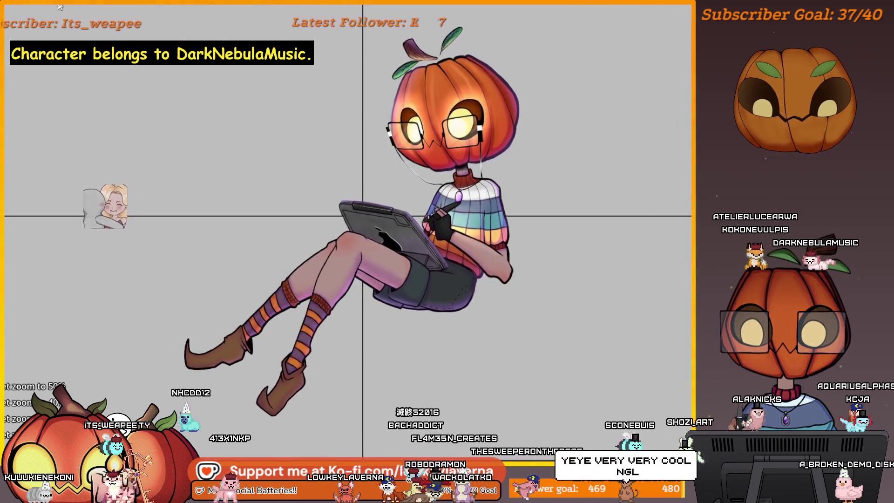
# - Exit edit mode to preview the pumpkin avatar before bringing up the bee-queen artwork
pyautogui.click(82, 114)
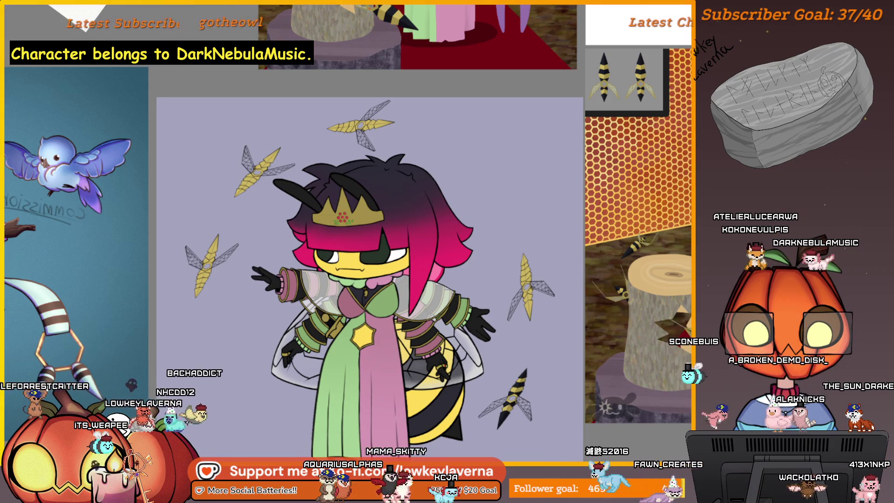
pyautogui.scroll(5, 524, 284)
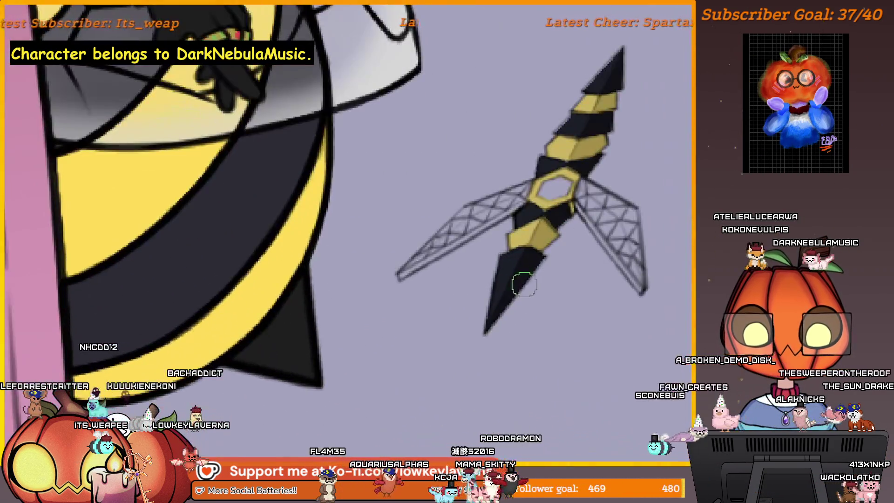
pyautogui.scroll(-4, 547, 187)
# - Straighten the view of the stinger and paint black spots onto its yellow piece
pyautogui.moveTo(548, 187); pyautogui.dragTo(512, 216)
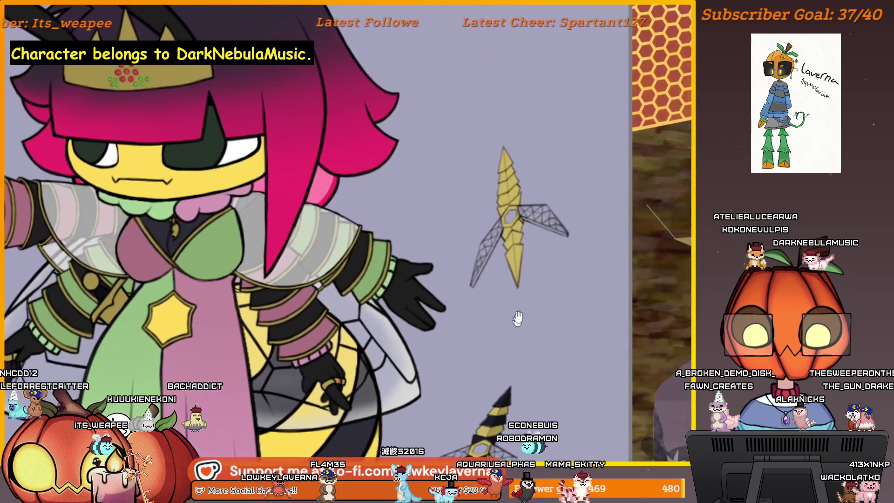
pyautogui.scroll(4, 525, 266)
pyautogui.moveTo(520, 266)
pyautogui.mouseDown()
pyautogui.moveTo(522, 285)
pyautogui.moveTo(525, 267)
pyautogui.mouseUp()
pyautogui.scroll(-4, 547, 228)
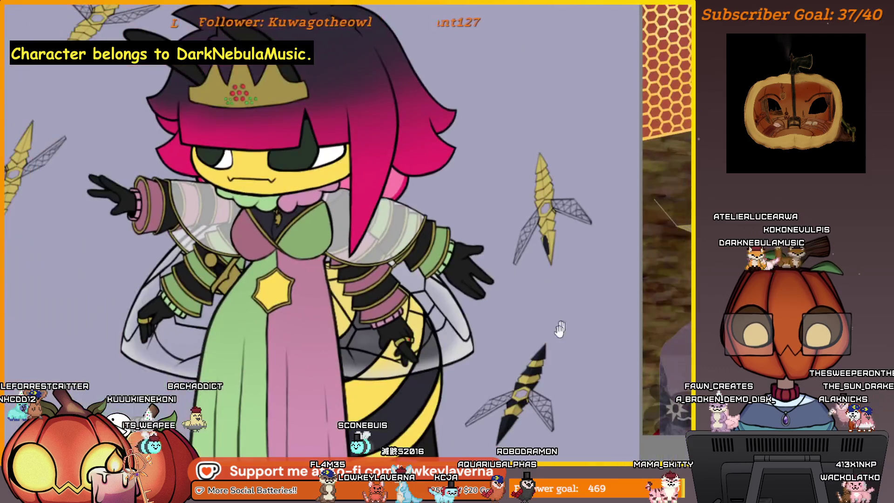
pyautogui.scroll(4, 509, 390)
pyautogui.moveTo(521, 357)
pyautogui.mouseDown()
pyautogui.moveTo(591, 89)
pyautogui.moveTo(535, 326)
pyautogui.moveTo(531, 266)
pyautogui.mouseUp()
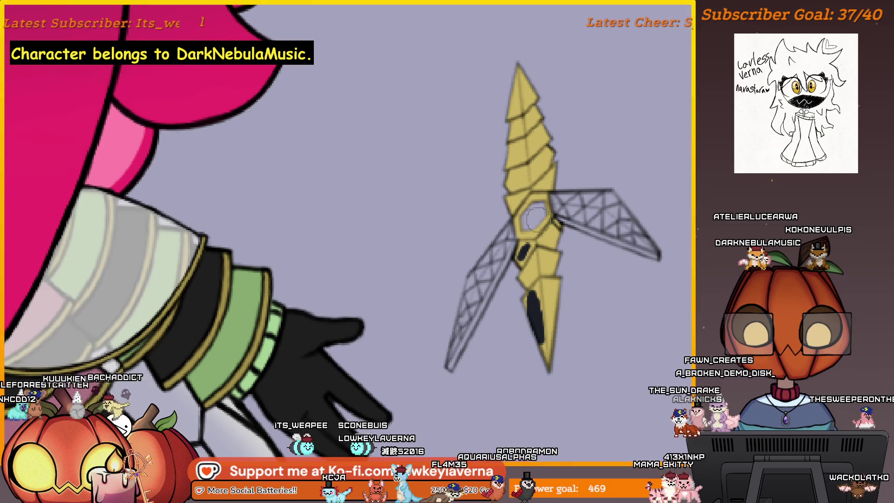
pyautogui.moveTo(534, 218); pyautogui.dragTo(517, 220)
pyautogui.moveTo(519, 143); pyautogui.dragTo(517, 155)
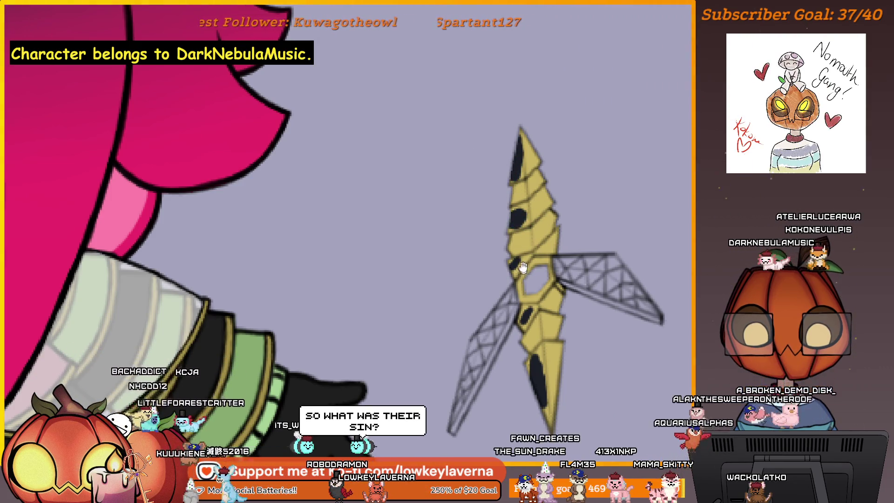
pyautogui.moveTo(522, 267); pyautogui.dragTo(525, 215)
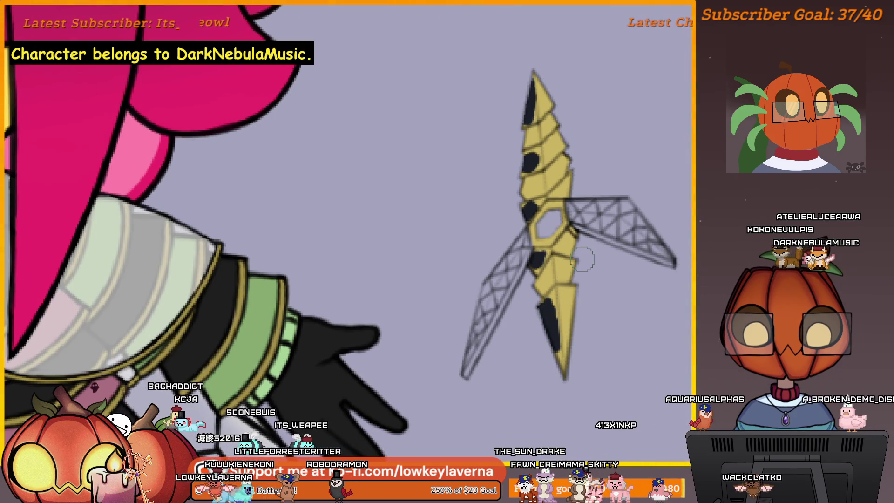
pyautogui.scroll(-2, 599, 261)
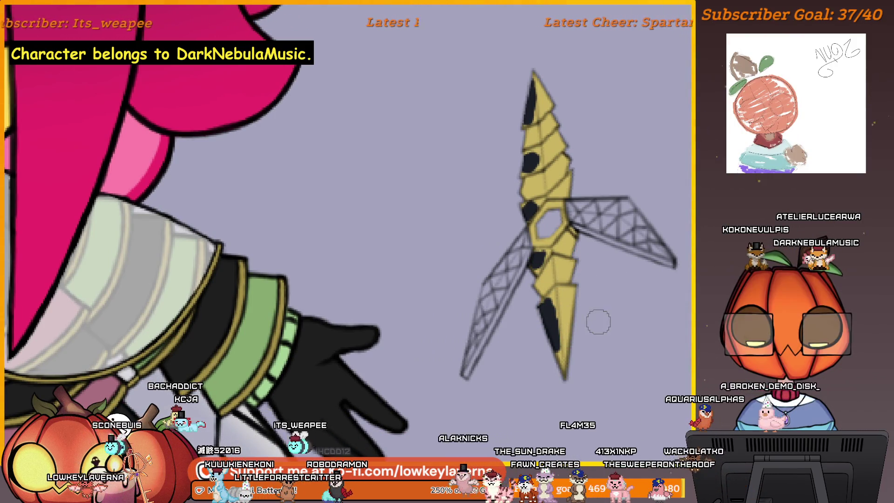
pyautogui.scroll(-2, 599, 266)
pyautogui.scroll(-1, 597, 283)
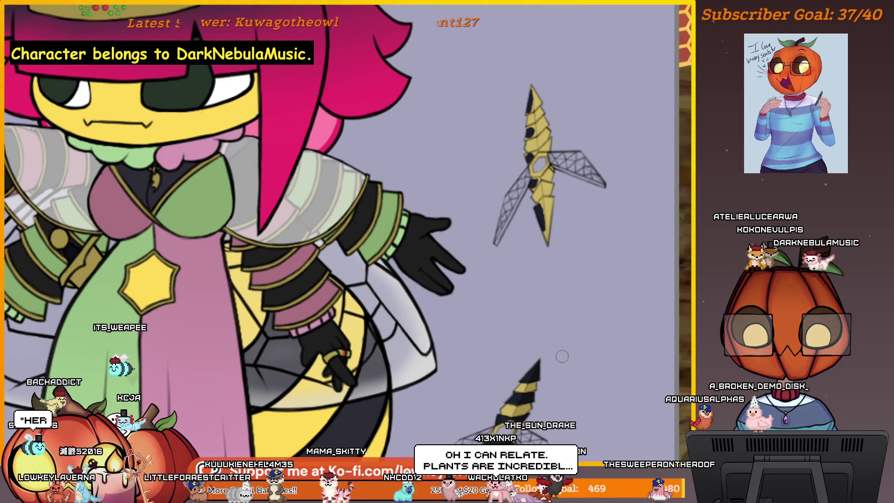
pyautogui.moveTo(561, 402)
pyautogui.mouseDown()
pyautogui.moveTo(594, 343)
pyautogui.moveTo(573, 419)
pyautogui.moveTo(573, 373)
pyautogui.moveTo(599, 330)
pyautogui.mouseUp()
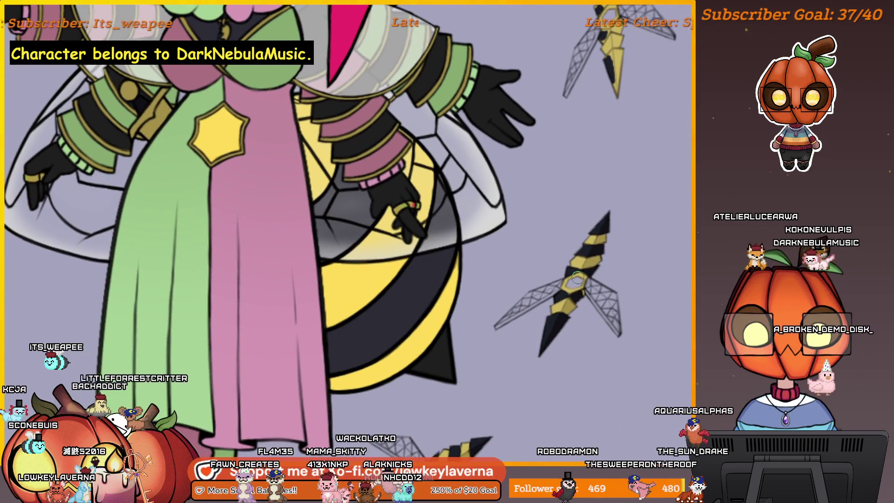
pyautogui.moveTo(533, 407); pyautogui.dragTo(530, 279)
pyautogui.scroll(2, 530, 364)
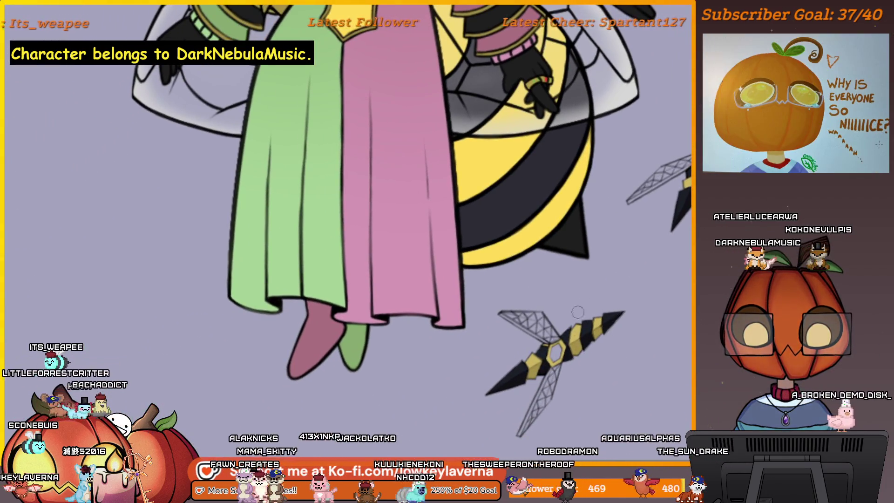
pyautogui.scroll(2, 530, 364)
pyautogui.scroll(1, 530, 364)
pyautogui.scroll(1, 520, 363)
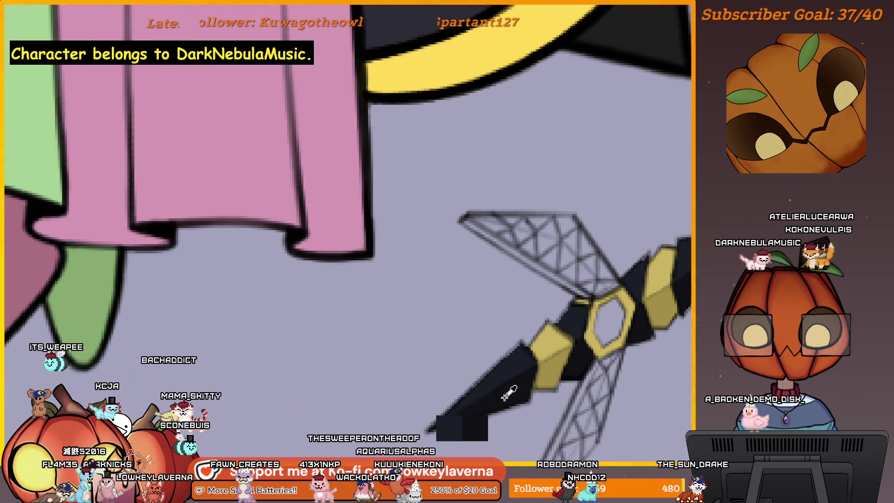
pyautogui.scroll(-2, 509, 389)
pyautogui.scroll(-2, 524, 378)
pyautogui.scroll(1, 542, 359)
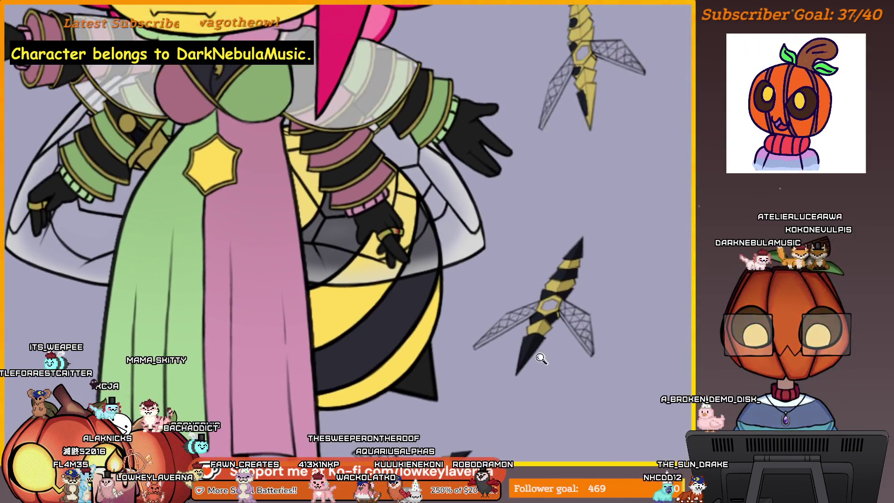
pyautogui.scroll(2, 541, 358)
pyautogui.scroll(-3, 579, 288)
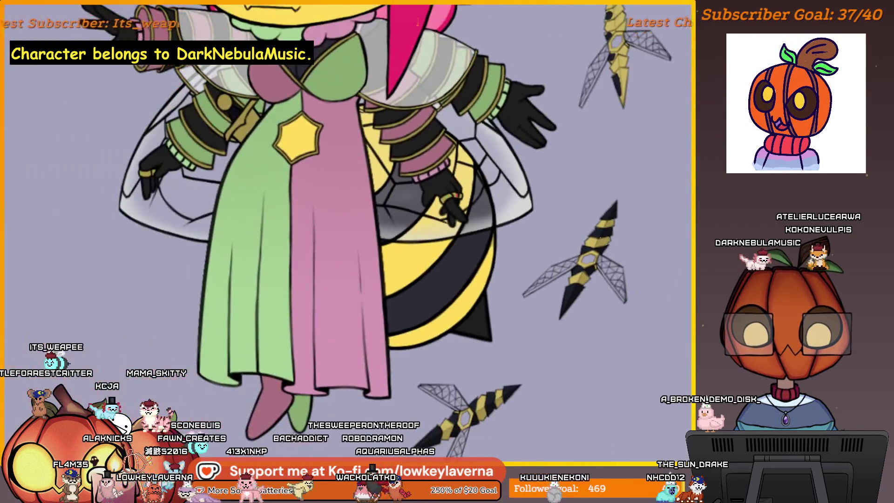
pyautogui.scroll(2, 589, 246)
pyautogui.scroll(1, 589, 246)
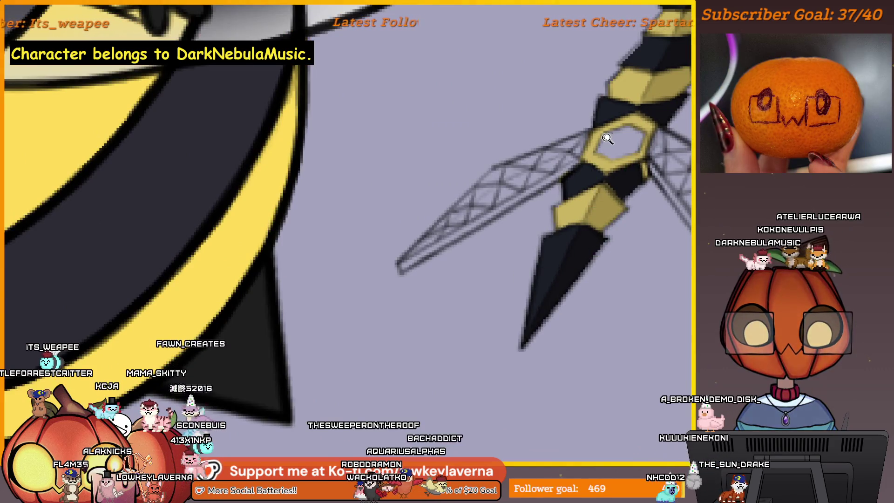
pyautogui.scroll(-2, 607, 139)
pyautogui.scroll(2, 605, 168)
pyautogui.scroll(1, 603, 196)
pyautogui.scroll(1, 591, 311)
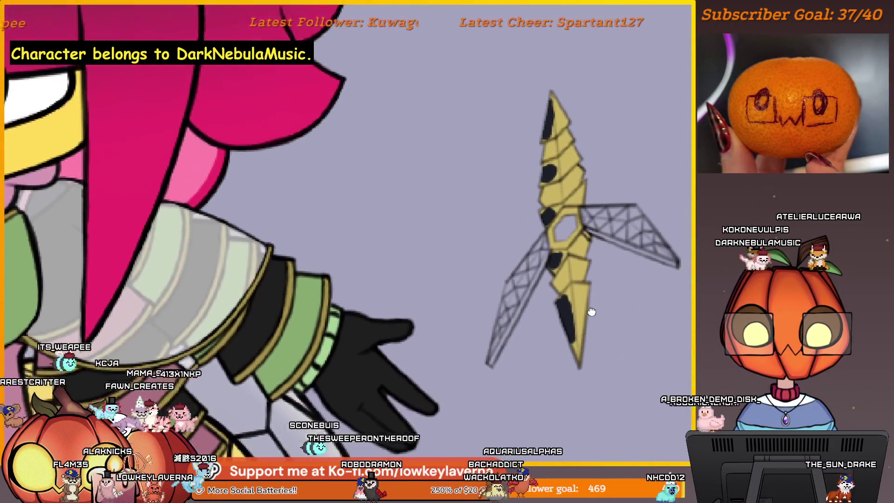
pyautogui.moveTo(591, 312); pyautogui.dragTo(592, 333)
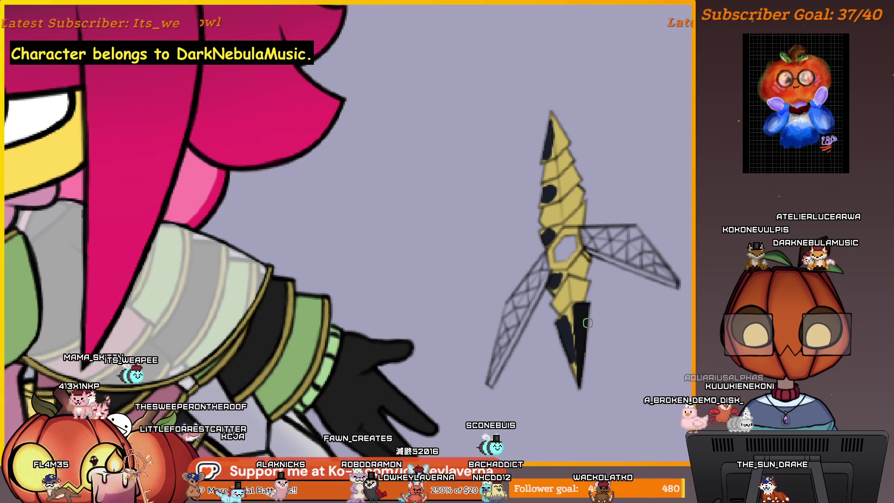
pyautogui.scroll(-3, 602, 285)
pyautogui.scroll(1, 650, 280)
pyautogui.scroll(1, 651, 280)
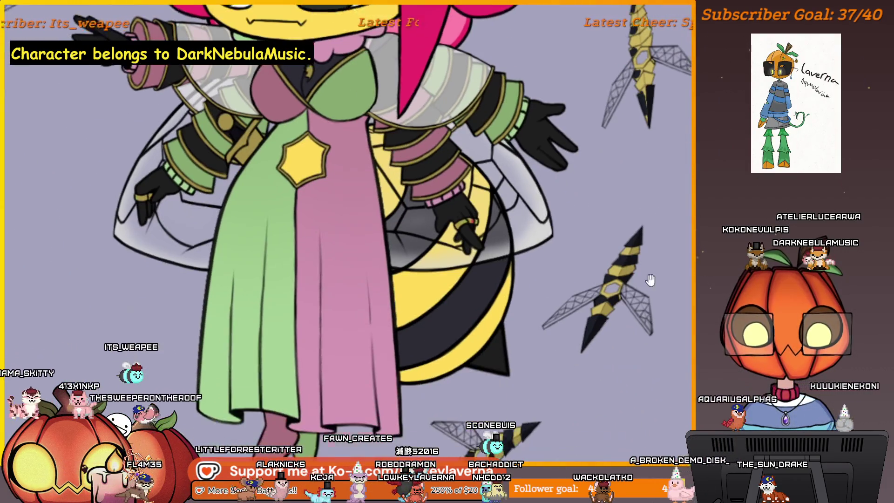
pyautogui.scroll(-1, 579, 359)
pyautogui.scroll(-1, 593, 361)
pyautogui.scroll(3, 594, 281)
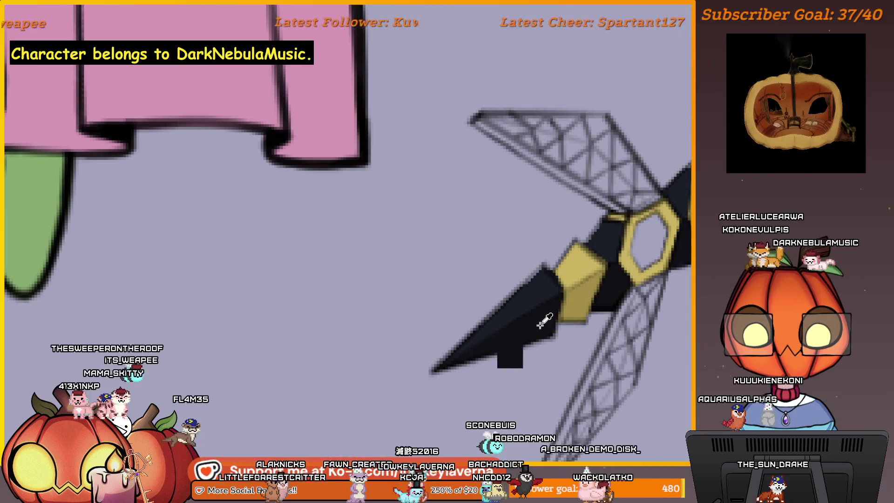
pyautogui.scroll(-3, 573, 236)
pyautogui.scroll(1, 638, 140)
pyautogui.scroll(3, 594, 245)
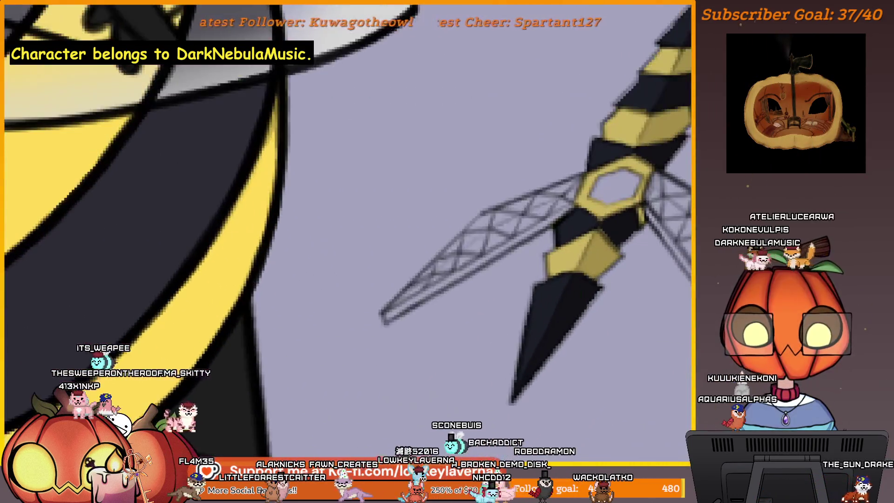
pyautogui.scroll(-1, 595, 280)
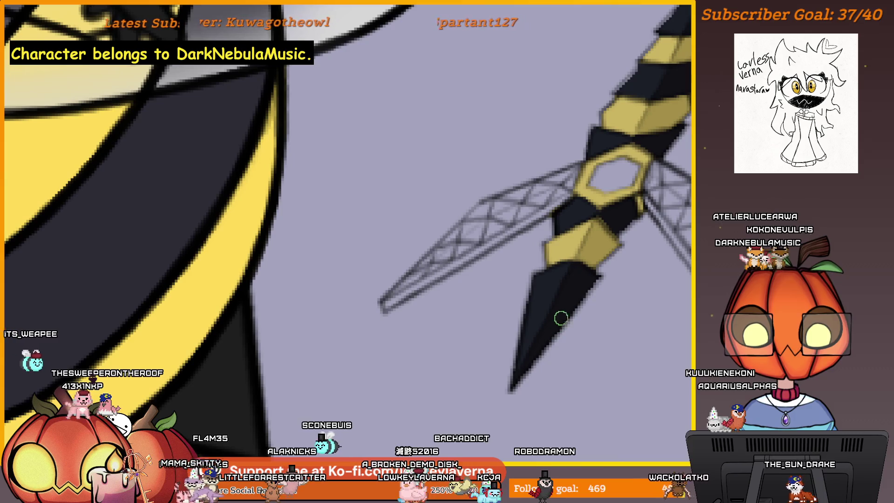
pyautogui.scroll(-3, 587, 274)
pyautogui.scroll(1, 588, 216)
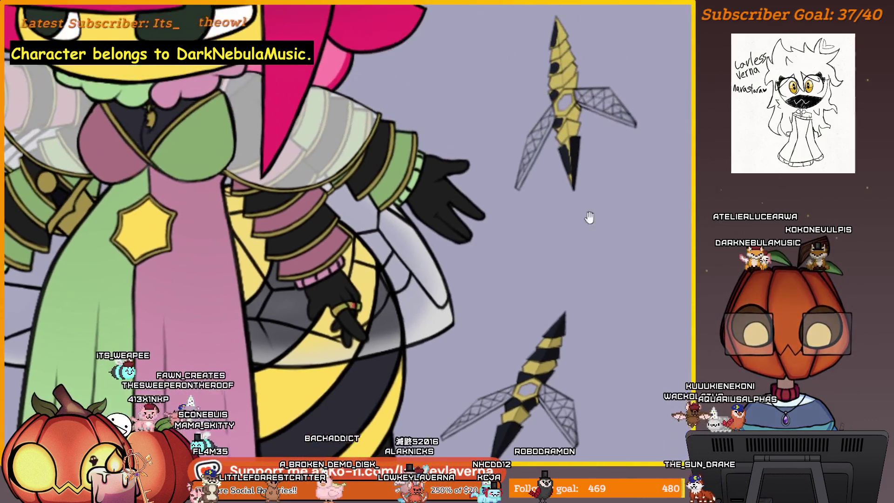
pyautogui.scroll(1, 589, 215)
pyautogui.scroll(2, 589, 216)
# - Enlarge the brush and line the view up so the yellow stinger piece runs vertically
pyautogui.moveTo(538, 305); pyautogui.dragTo(582, 287)
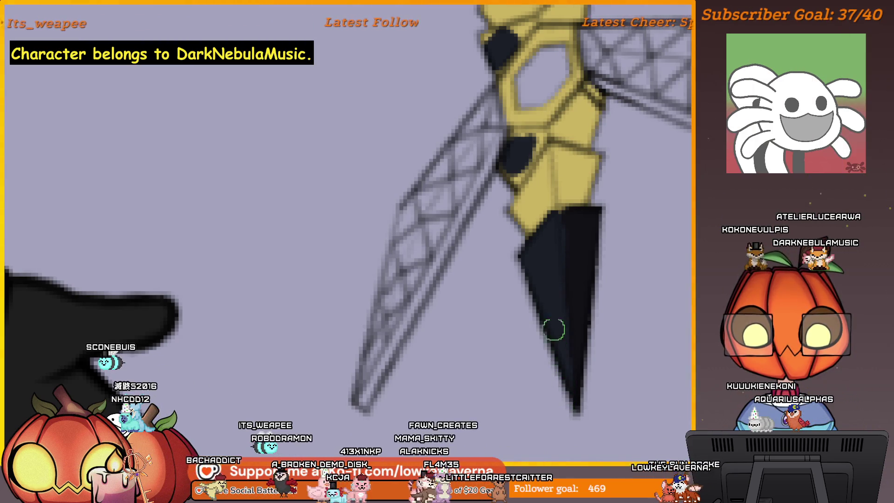
pyautogui.moveTo(558, 271); pyautogui.dragTo(561, 304)
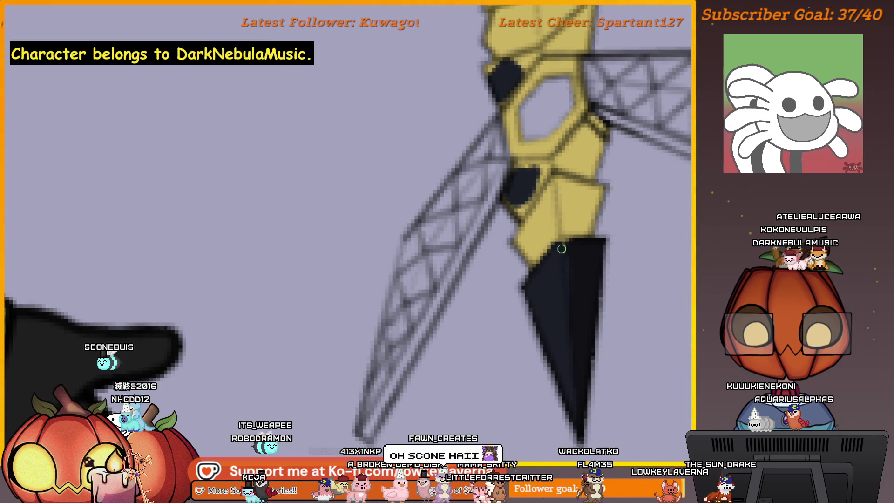
pyautogui.press(']')
pyautogui.moveTo(590, 248); pyautogui.dragTo(582, 236)
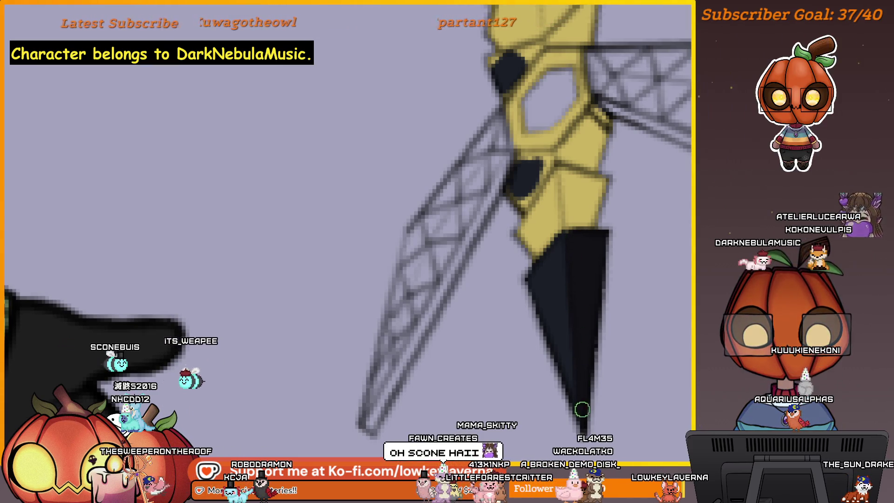
pyautogui.moveTo(591, 379); pyautogui.dragTo(575, 286)
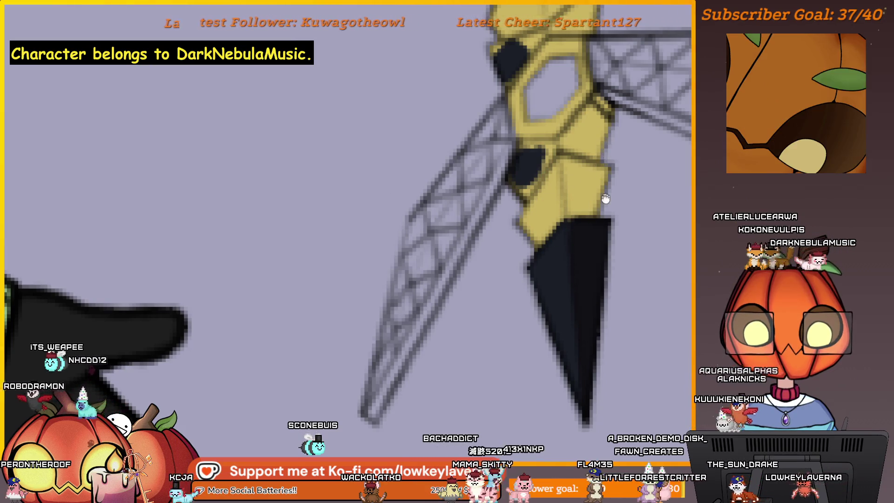
pyautogui.moveTo(603, 200); pyautogui.dragTo(514, 322)
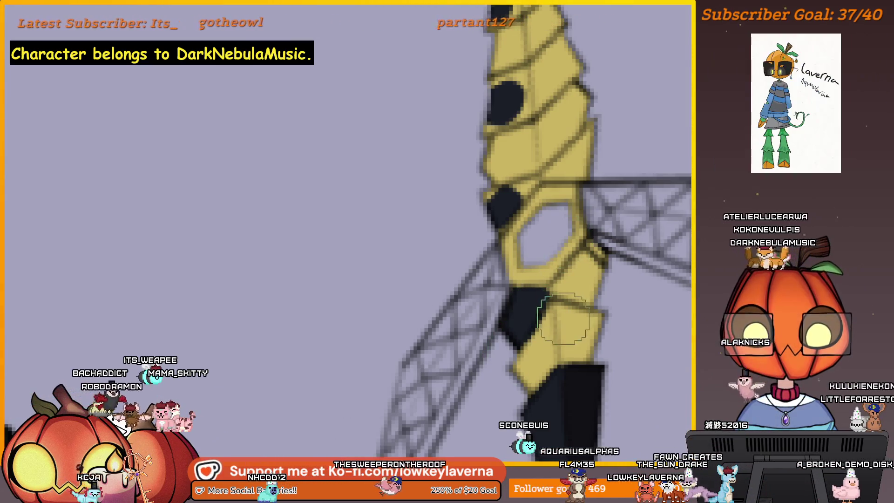
pyautogui.scroll(-3, 586, 309)
pyautogui.scroll(3, 586, 308)
pyautogui.scroll(1, 608, 262)
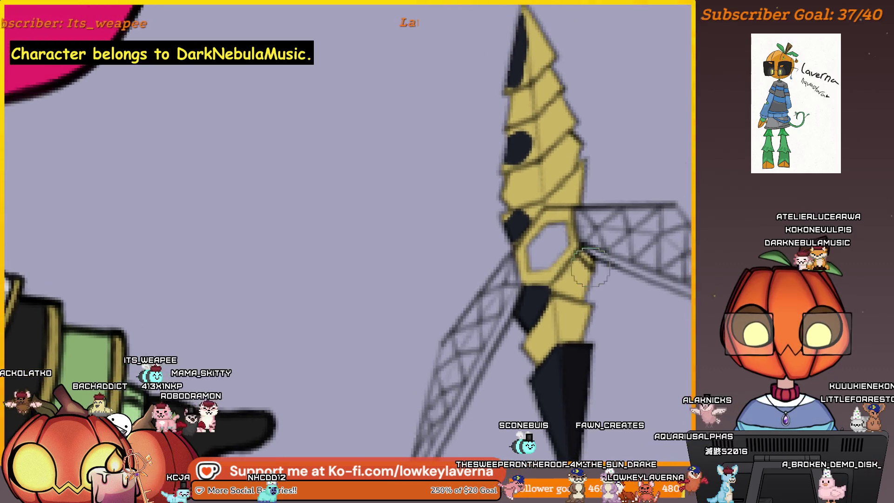
pyautogui.scroll(1, 608, 262)
# - Paint a wider black band across the yellow segment of the stinger piece
pyautogui.click(593, 305)
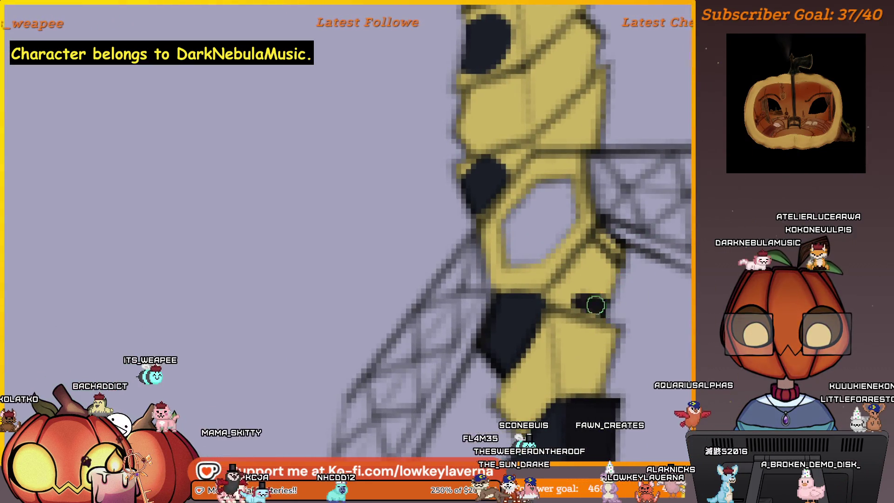
pyautogui.moveTo(601, 310)
pyautogui.mouseDown()
pyautogui.moveTo(573, 301)
pyautogui.moveTo(599, 302)
pyautogui.mouseUp()
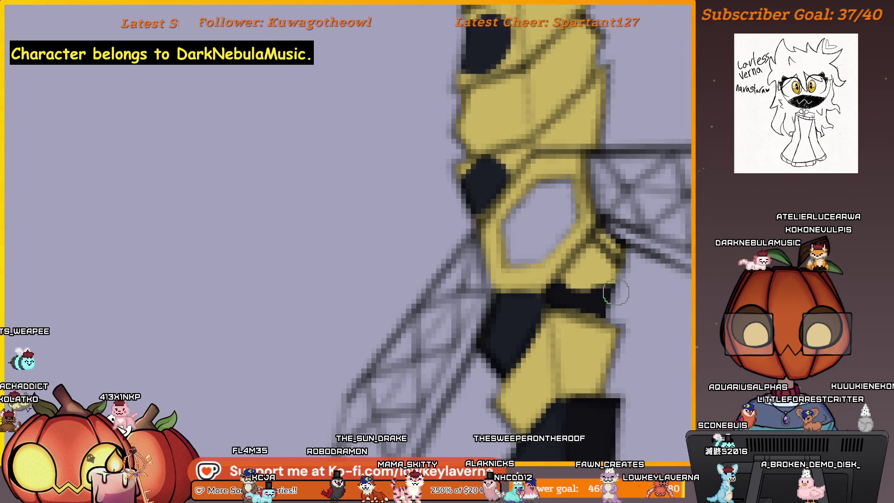
pyautogui.moveTo(606, 266); pyautogui.dragTo(566, 282)
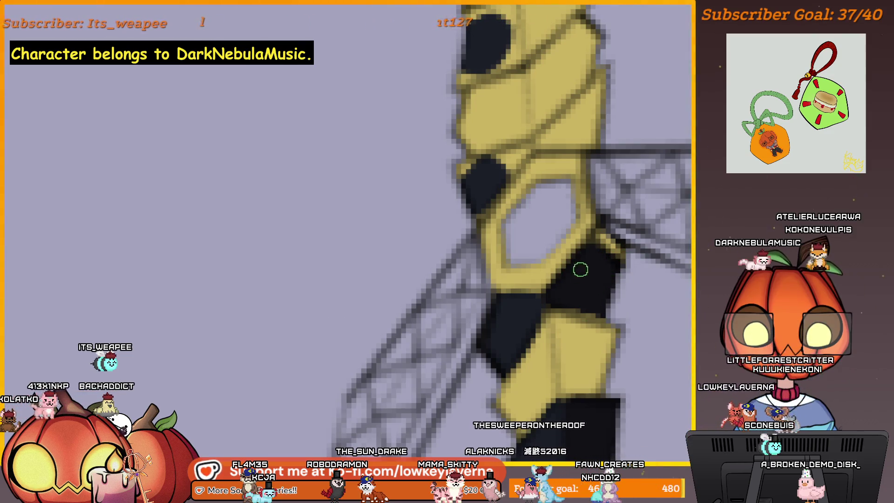
pyautogui.moveTo(581, 269); pyautogui.dragTo(586, 294)
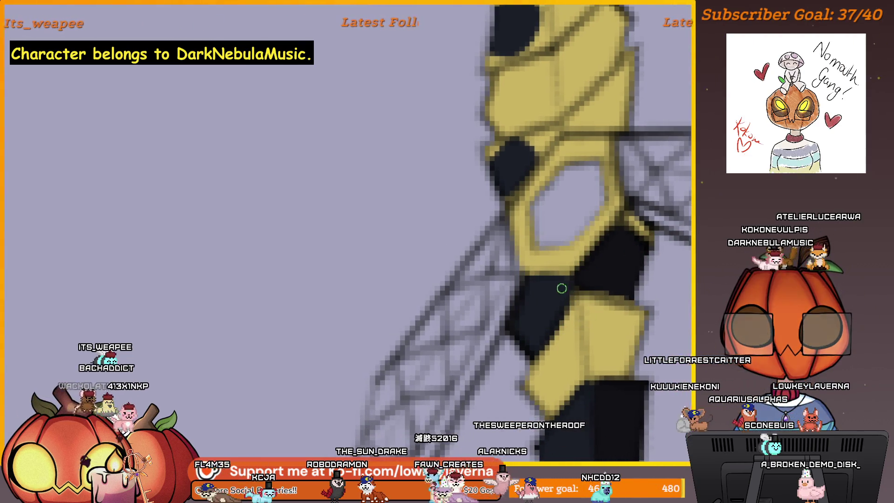
pyautogui.scroll(-3, 593, 266)
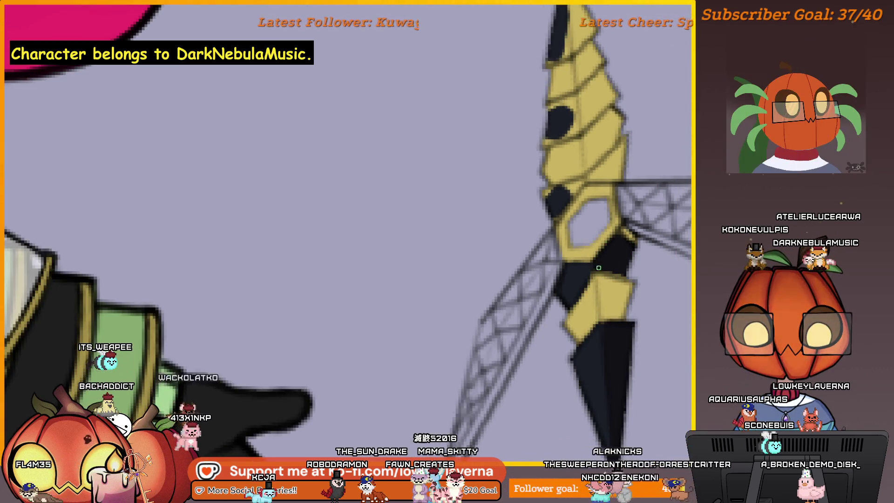
pyautogui.scroll(-1, 614, 263)
pyautogui.moveTo(614, 263); pyautogui.dragTo(624, 294)
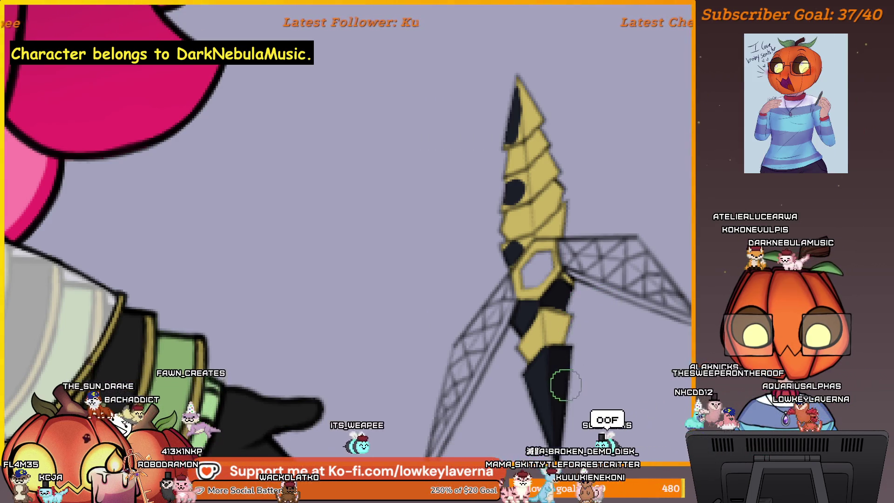
pyautogui.scroll(2, 566, 384)
pyautogui.scroll(1, 570, 363)
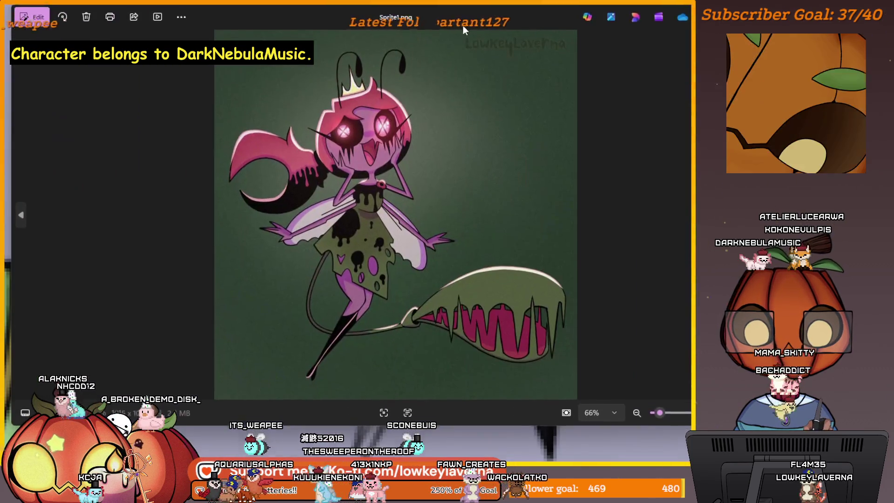
pyautogui.scroll(2, 349, 214)
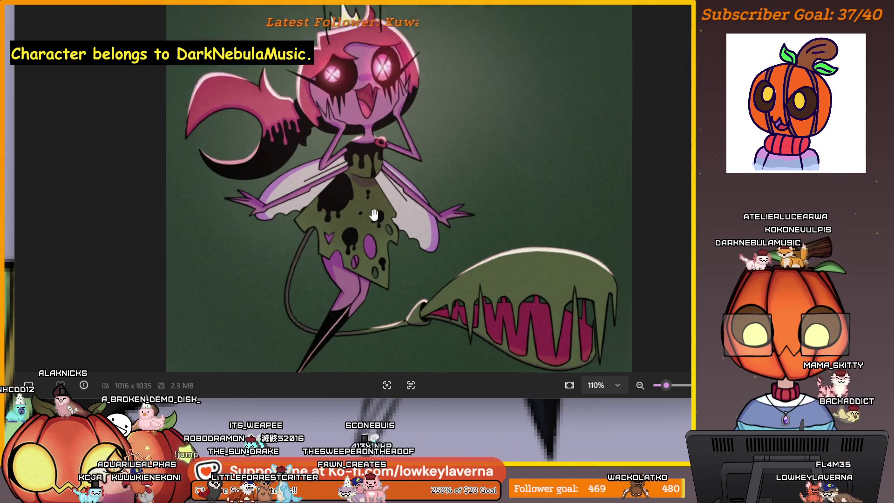
pyautogui.scroll(2, 353, 209)
pyautogui.scroll(2, 359, 203)
pyautogui.scroll(-2, 370, 206)
pyautogui.scroll(-2, 398, 213)
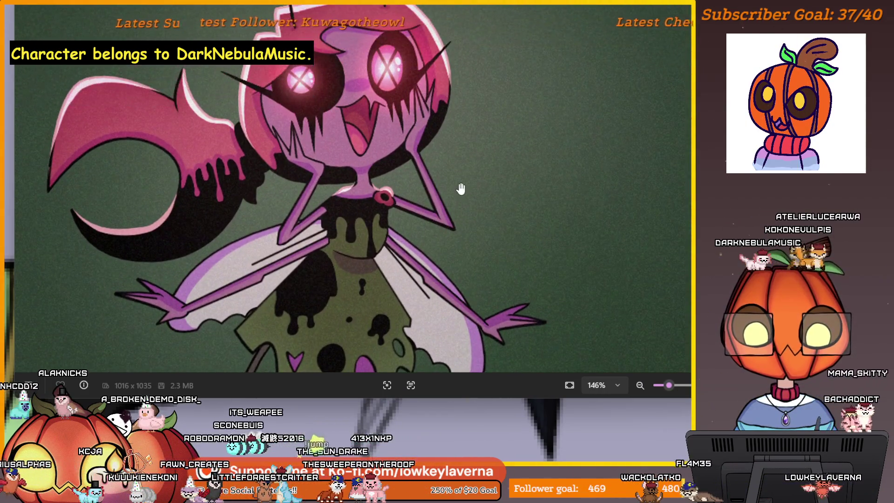
pyautogui.scroll(-1, 426, 219)
pyautogui.scroll(-1, 449, 224)
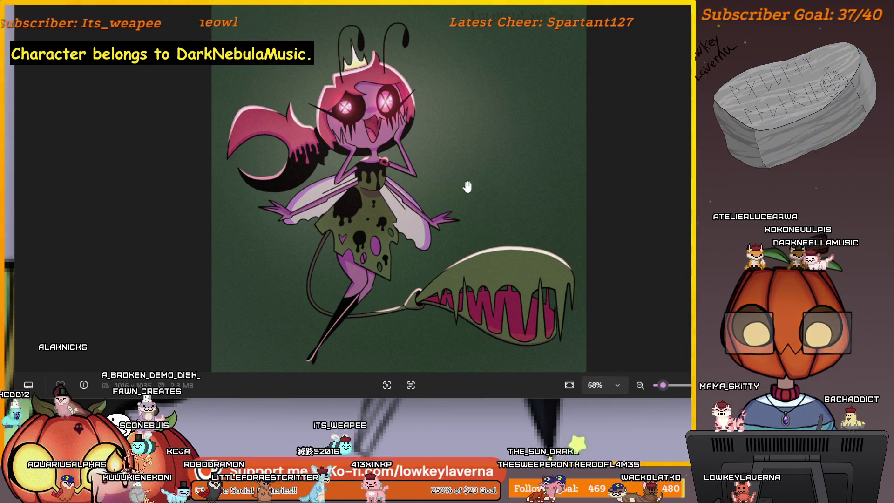
pyautogui.scroll(-1, 411, 171)
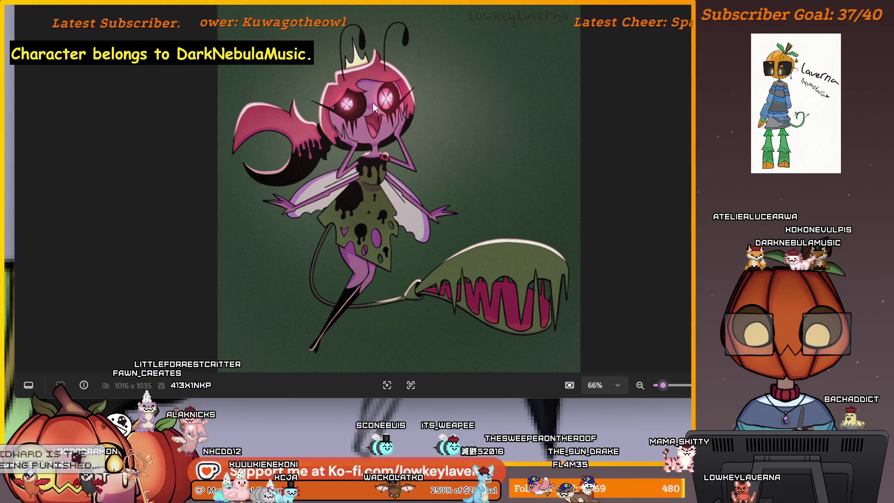
pyautogui.scroll(3, 372, 103)
pyautogui.scroll(-3, 373, 103)
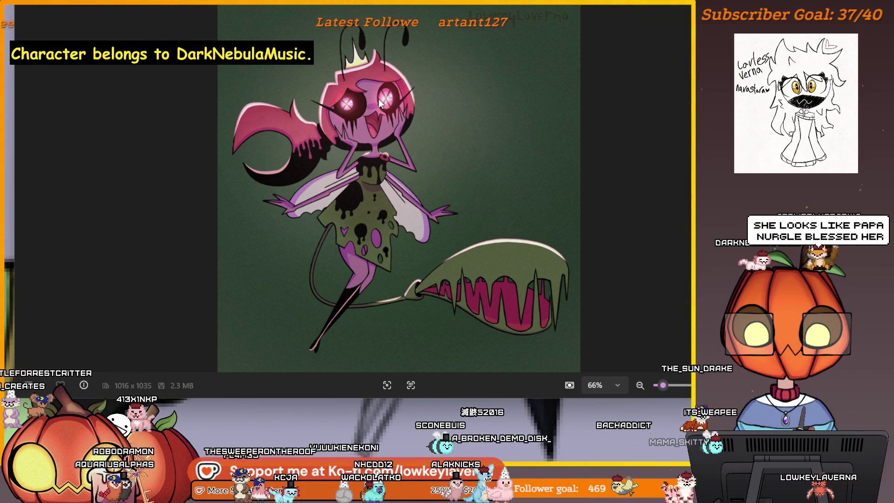
pyautogui.scroll(3, 370, 109)
pyautogui.scroll(2, 370, 109)
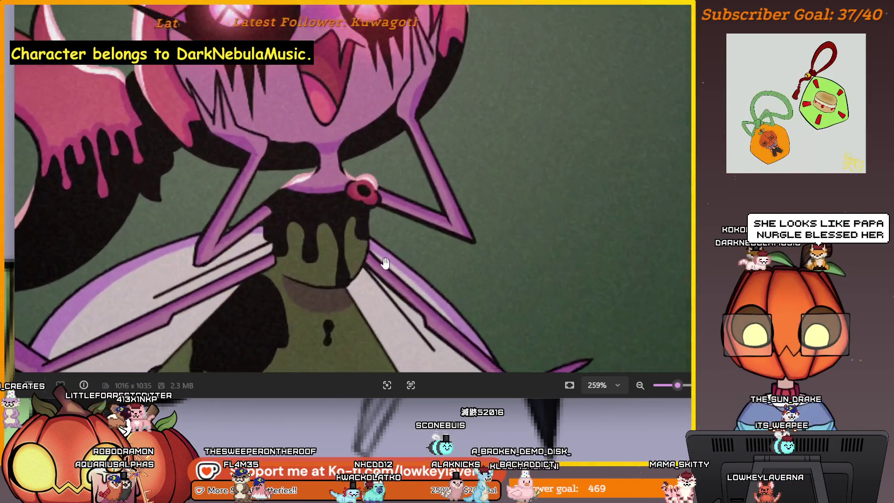
# - Pan the enlarged fairy artwork up to look over the character's head
pyautogui.moveTo(385, 256)
pyautogui.mouseDown()
pyautogui.moveTo(419, 183)
pyautogui.moveTo(499, 100)
pyautogui.mouseUp()
pyautogui.scroll(1, 499, 99)
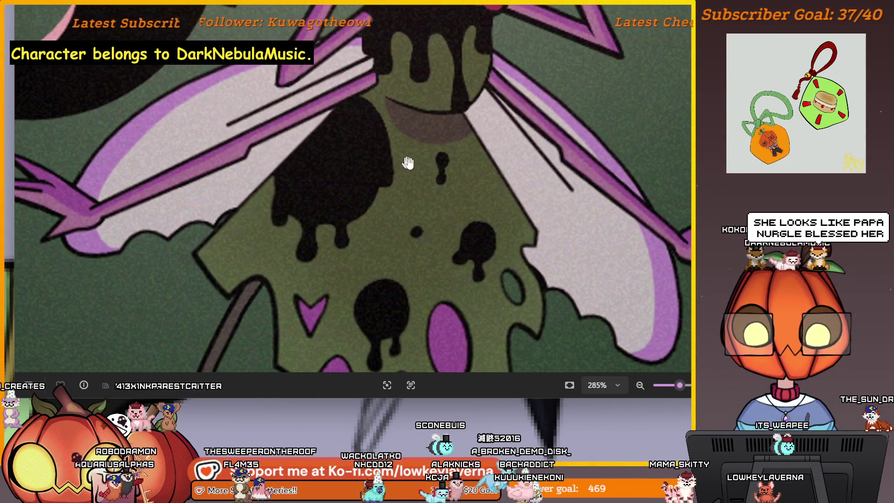
pyautogui.scroll(-3, 449, 213)
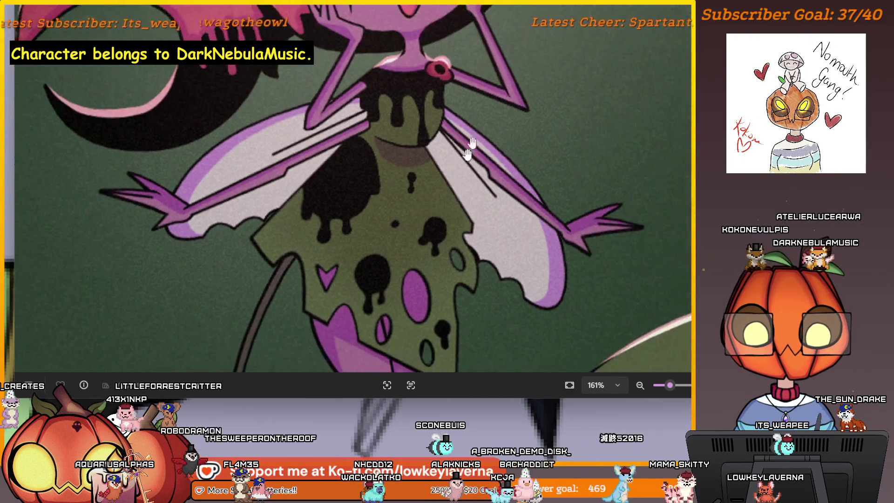
pyautogui.moveTo(562, 240); pyautogui.dragTo(562, 303)
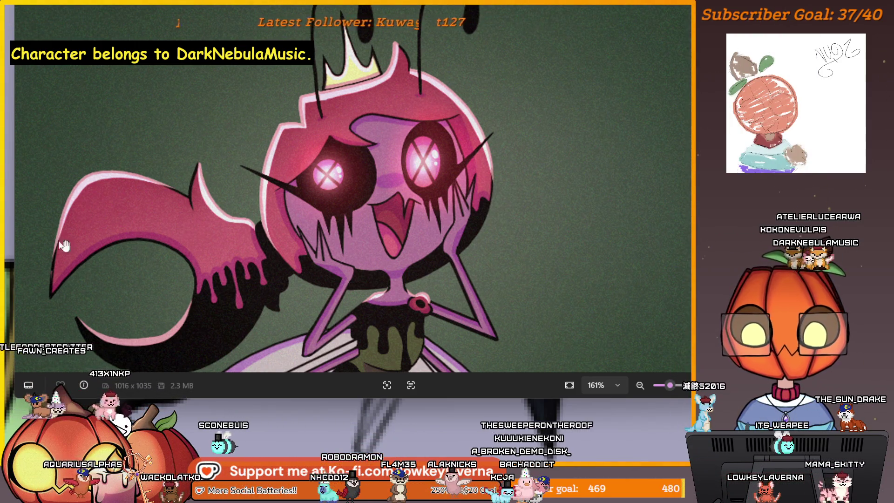
pyautogui.scroll(-3, 445, 157)
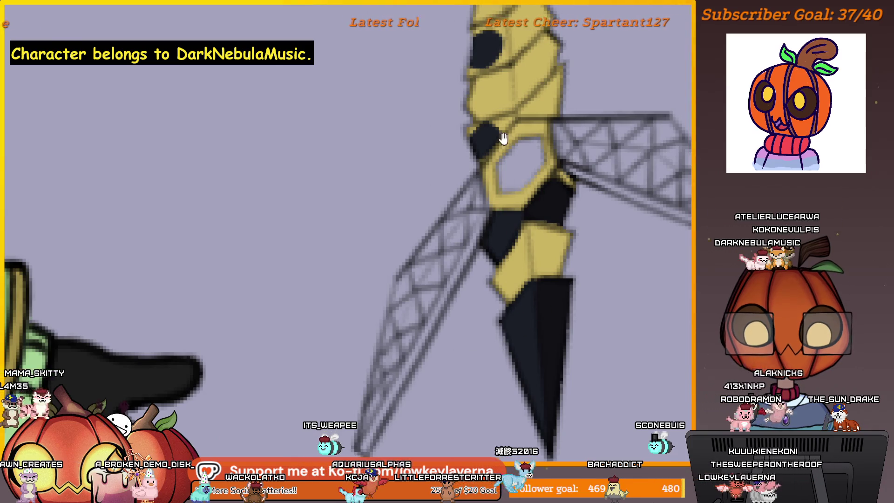
pyautogui.scroll(3, 529, 309)
pyautogui.press('5')
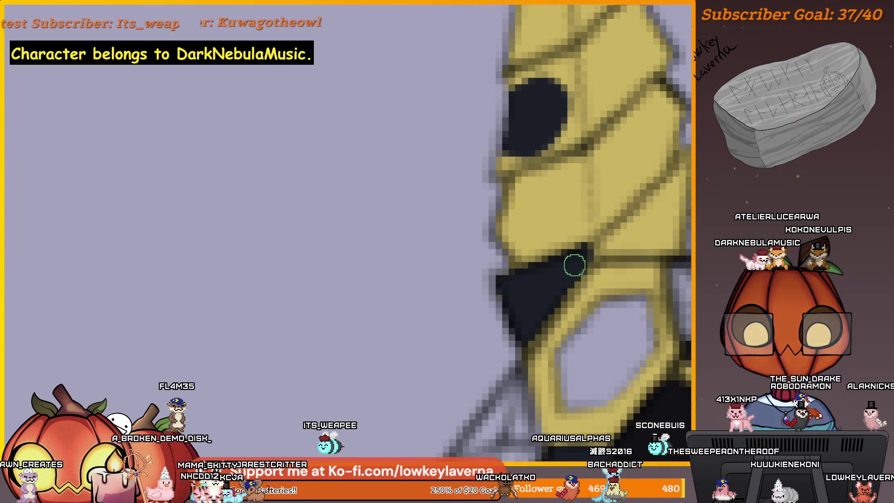
pyautogui.scroll(-5, 577, 213)
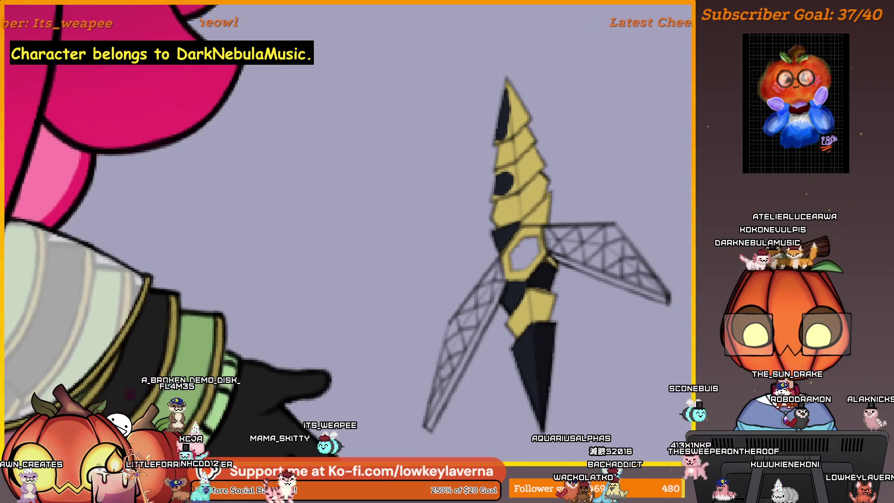
pyautogui.press('5')
pyautogui.scroll(3, 557, 263)
pyautogui.scroll(2, 580, 276)
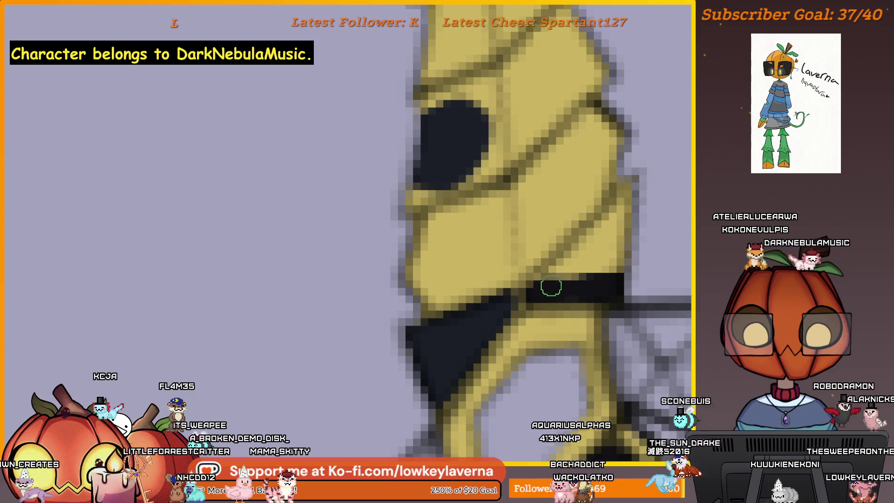
pyautogui.moveTo(551, 287); pyautogui.dragTo(629, 187)
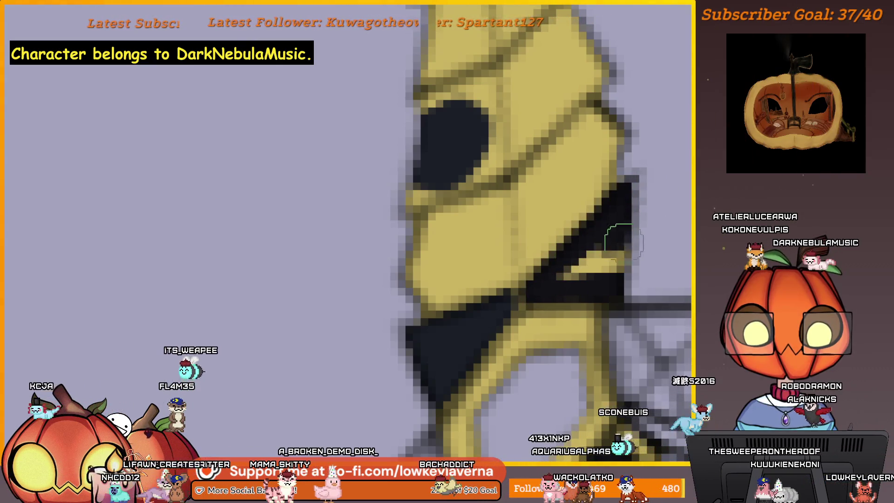
pyautogui.scroll(-2, 598, 240)
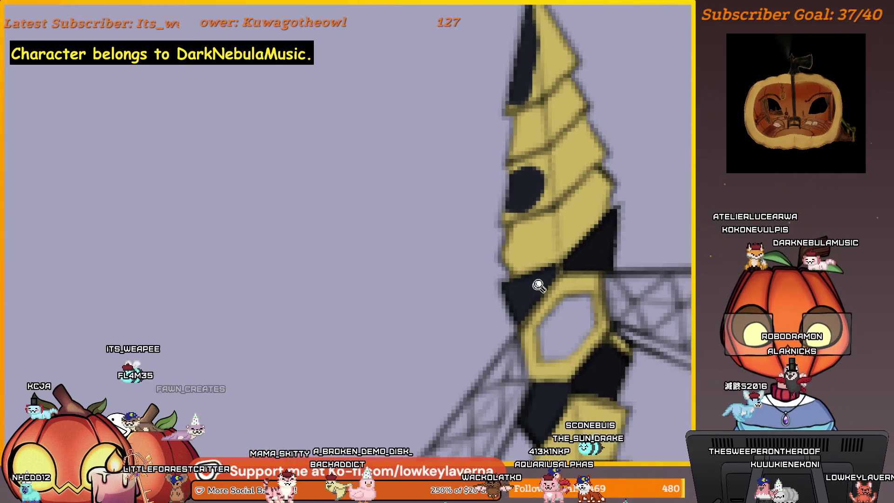
pyautogui.scroll(2, 539, 286)
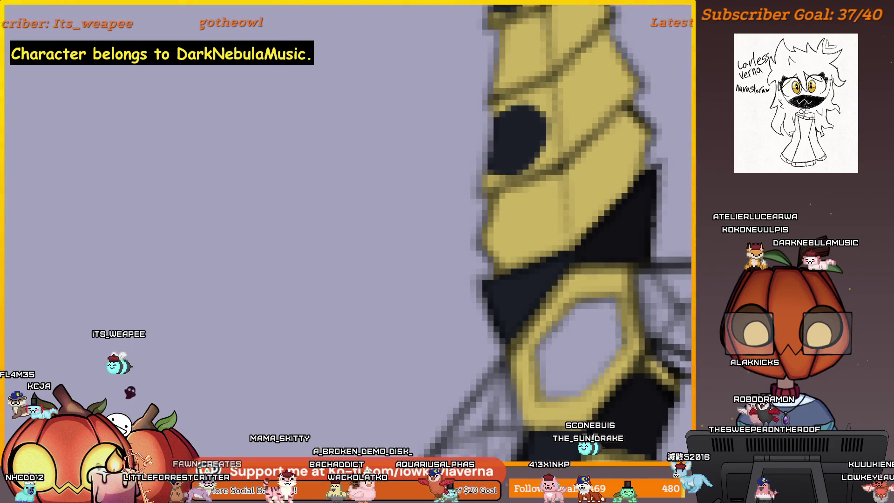
pyautogui.scroll(-4, 578, 256)
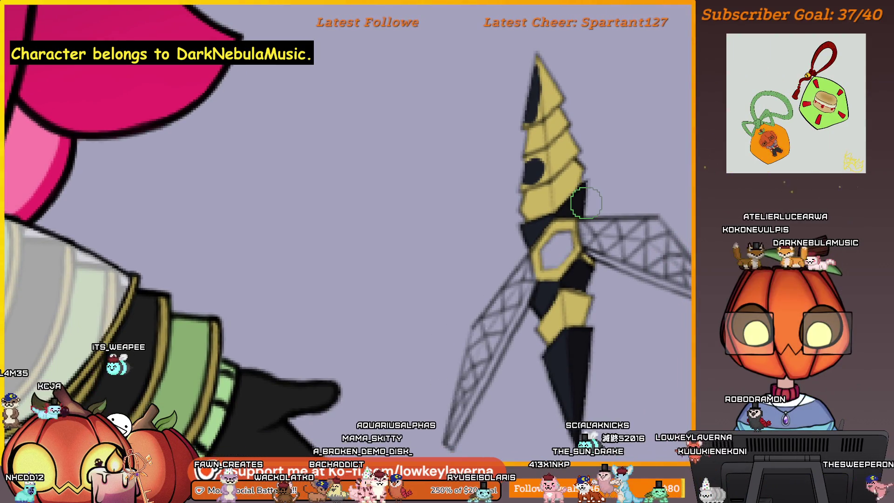
pyautogui.scroll(-1, 600, 240)
pyautogui.scroll(-2, 549, 200)
pyautogui.scroll(1, 581, 343)
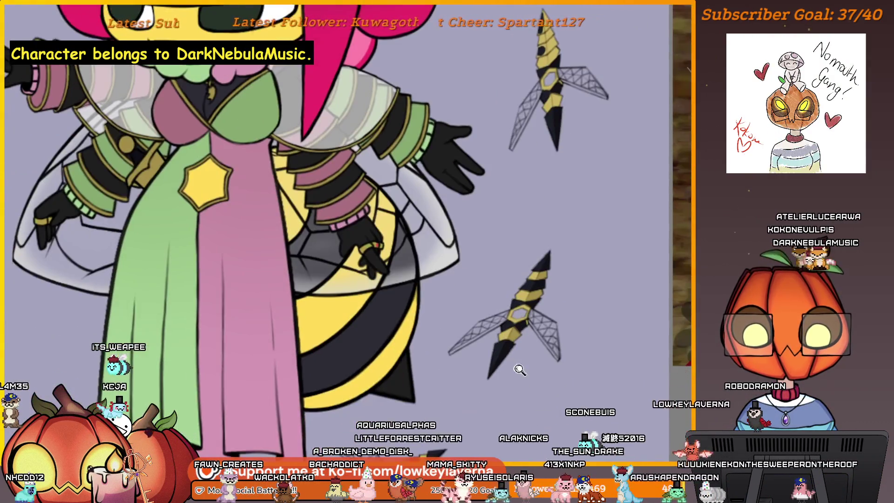
pyautogui.scroll(3, 515, 366)
pyautogui.scroll(-1, 536, 213)
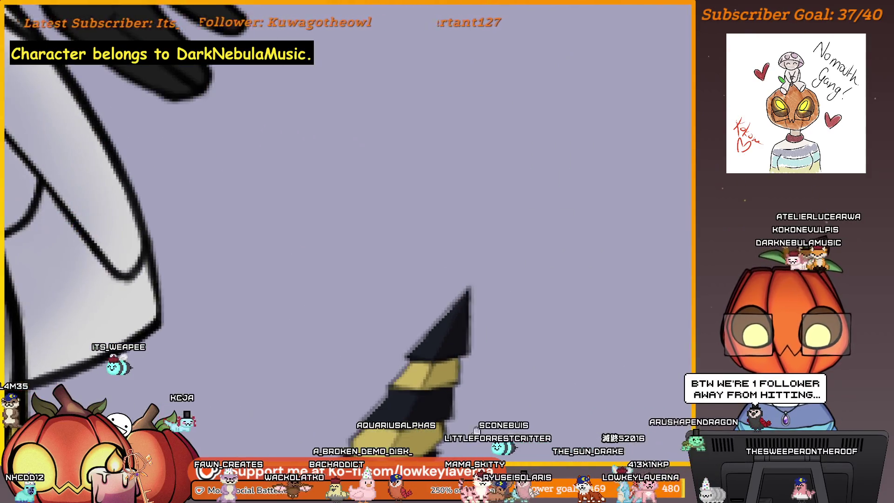
pyautogui.scroll(-2, 525, 254)
pyautogui.scroll(-1, 567, 305)
pyautogui.scroll(1, 568, 305)
pyautogui.scroll(1, 575, 254)
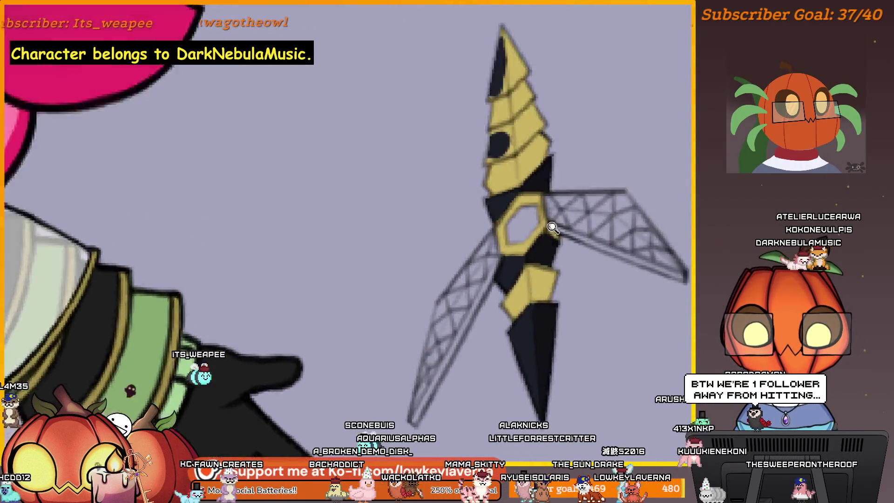
pyautogui.scroll(1, 610, 257)
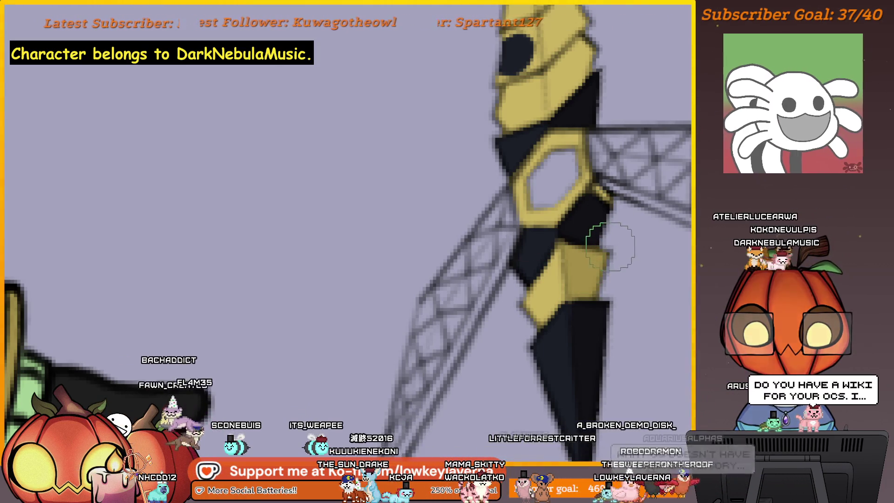
pyautogui.scroll(1, 568, 254)
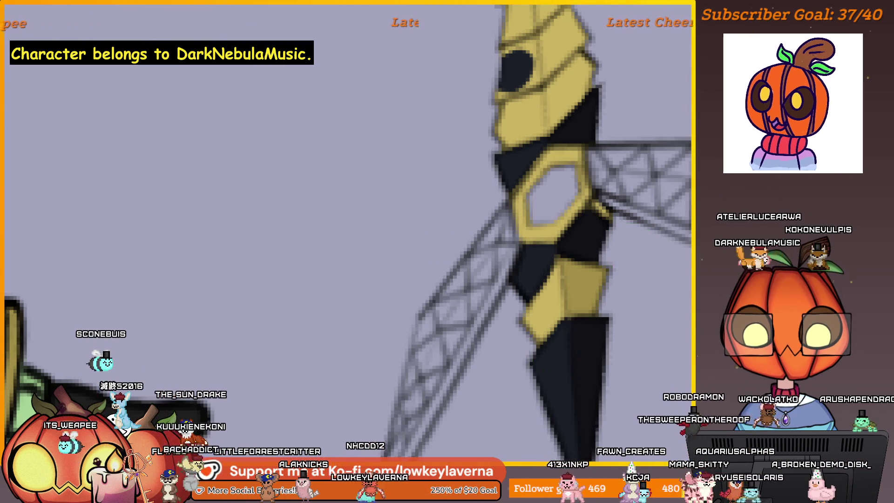
pyautogui.scroll(-3, 590, 293)
pyautogui.scroll(2, 590, 294)
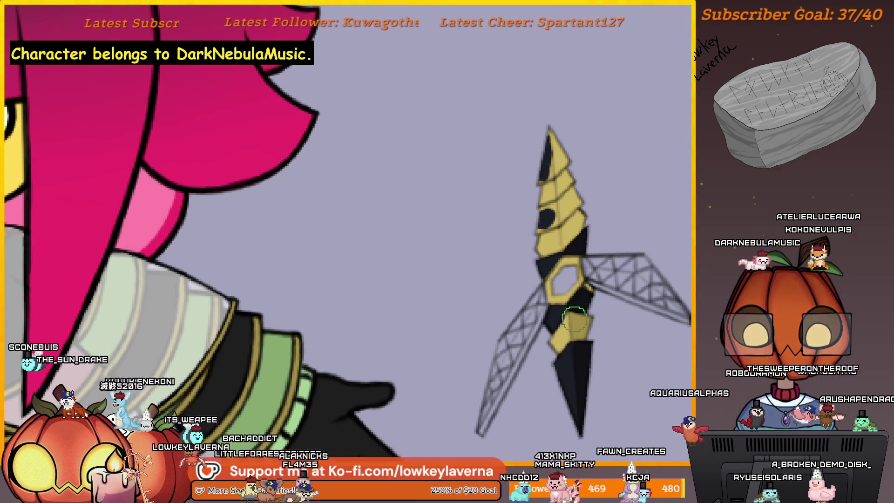
pyautogui.scroll(5, 544, 214)
pyautogui.scroll(3, 544, 214)
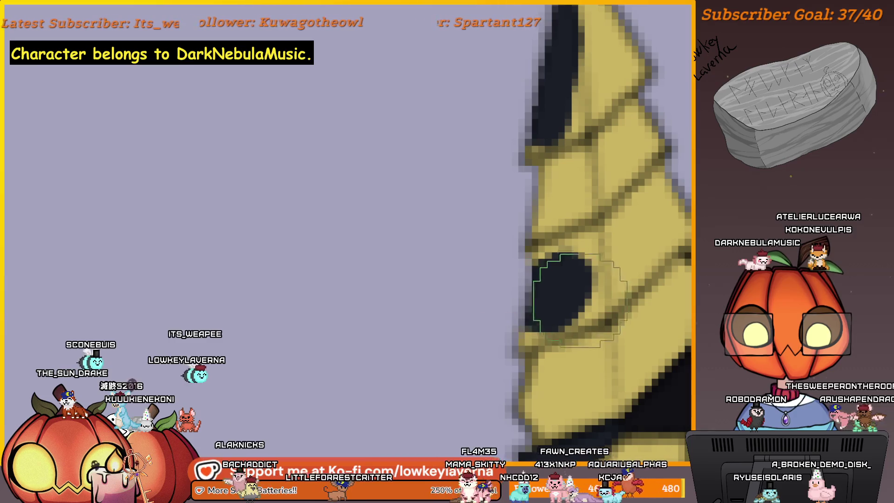
# - Paint the dark stripe up over the yellow above the stinger's dark oval, then recentre it
pyautogui.moveTo(593, 307); pyautogui.dragTo(593, 250)
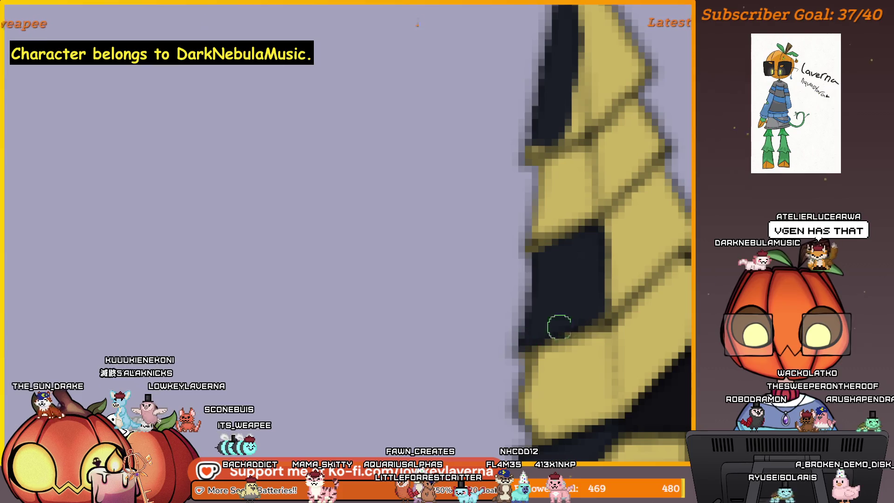
pyautogui.scroll(-5, 590, 193)
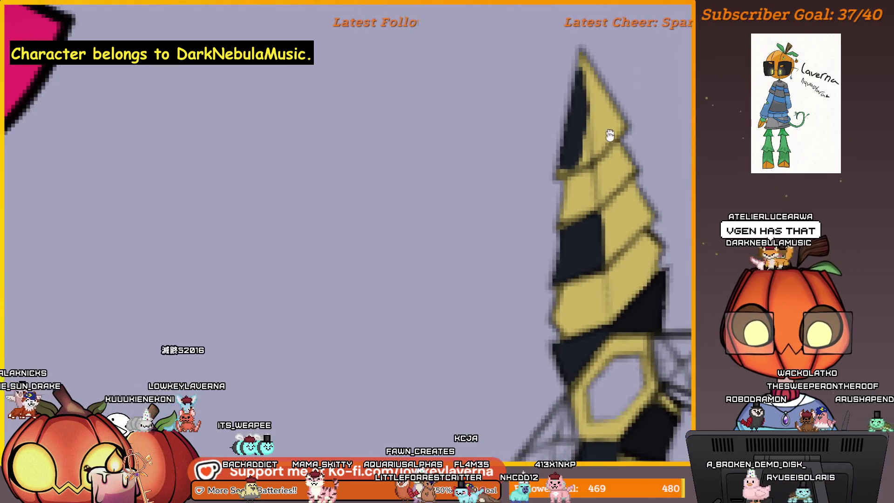
pyautogui.scroll(-2, 591, 193)
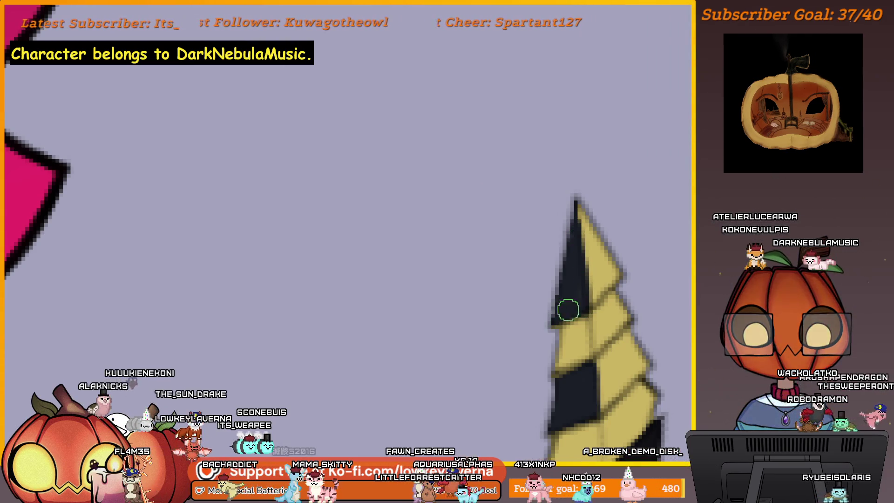
pyautogui.scroll(-2, 573, 202)
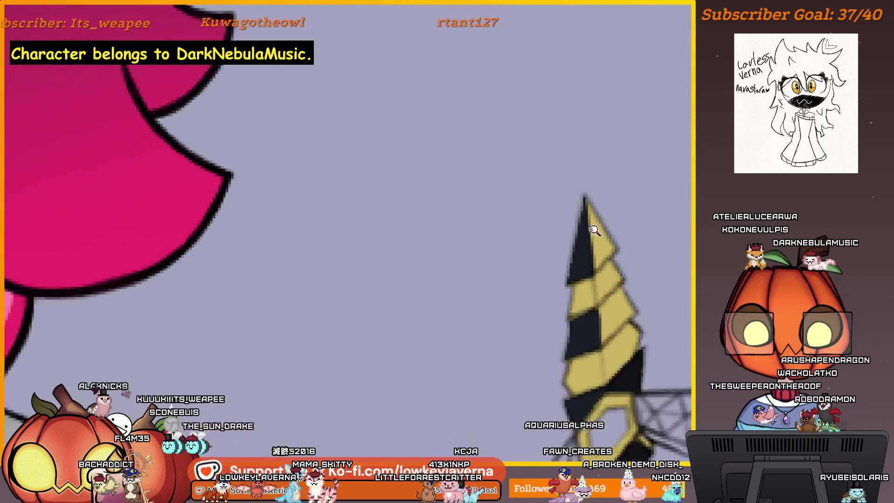
pyautogui.scroll(-2, 593, 223)
pyautogui.scroll(-2, 635, 284)
pyautogui.moveTo(644, 379); pyautogui.dragTo(596, 379)
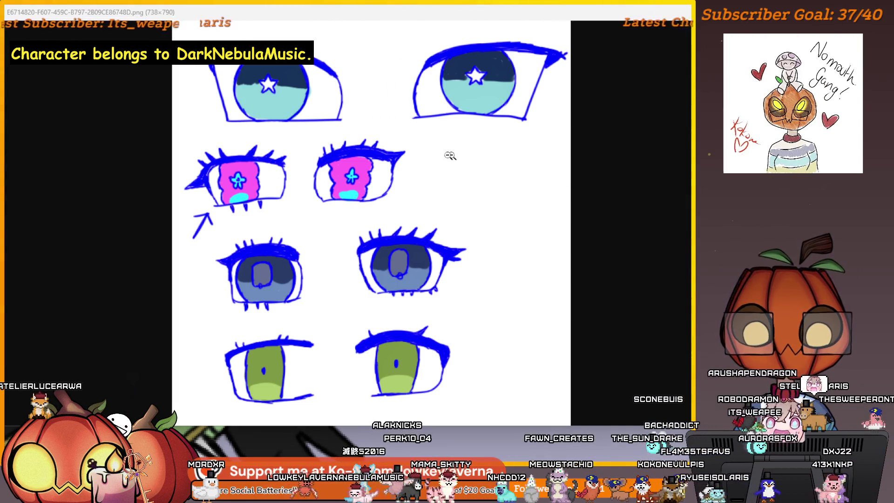
pyautogui.click(319, 180)
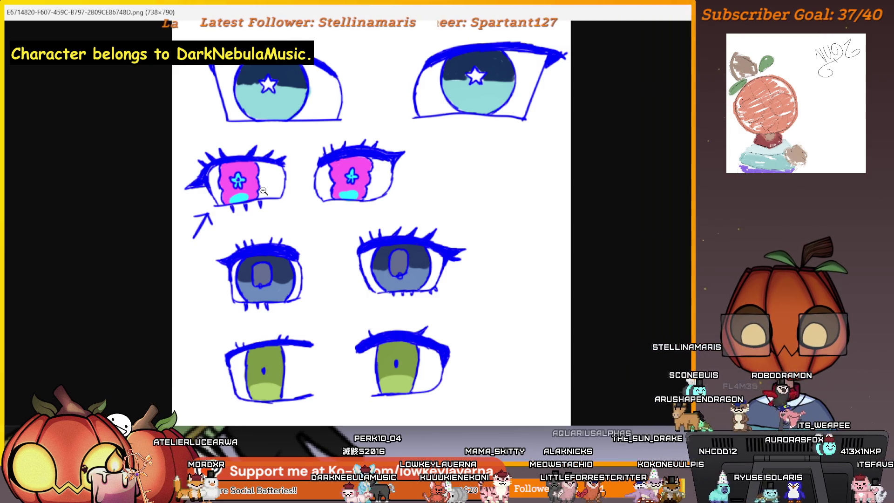
pyautogui.scroll(-1, 263, 191)
pyautogui.scroll(1, 263, 190)
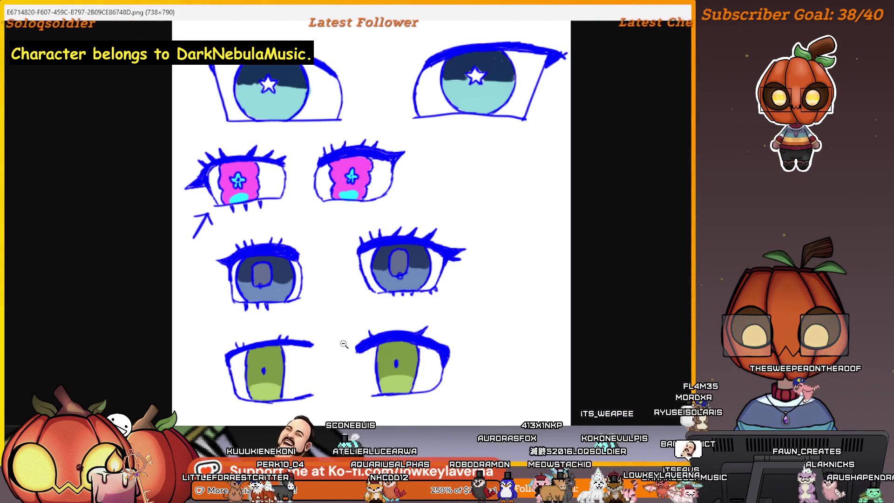
pyautogui.scroll(-1, 512, 221)
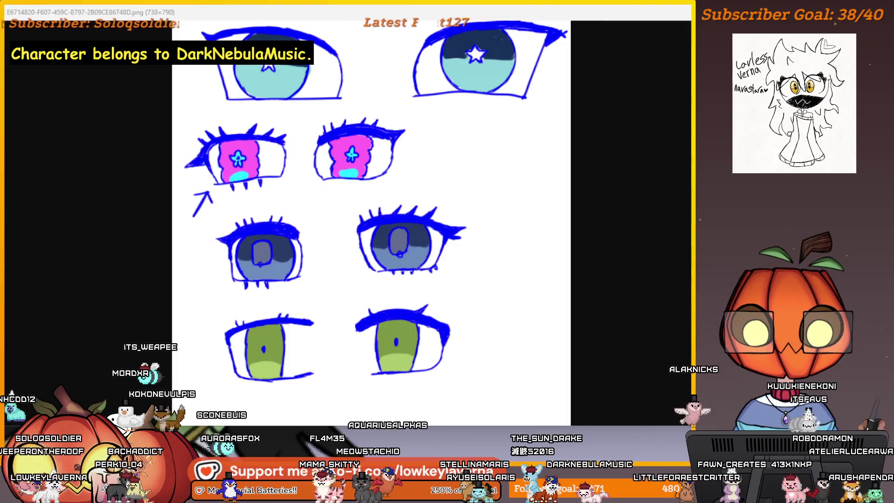
pyautogui.moveTo(479, 17); pyautogui.dragTo(492, 12)
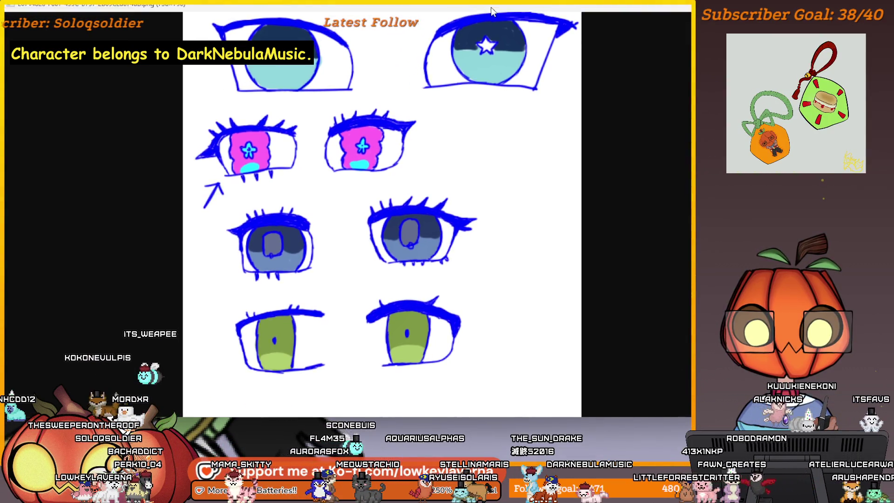
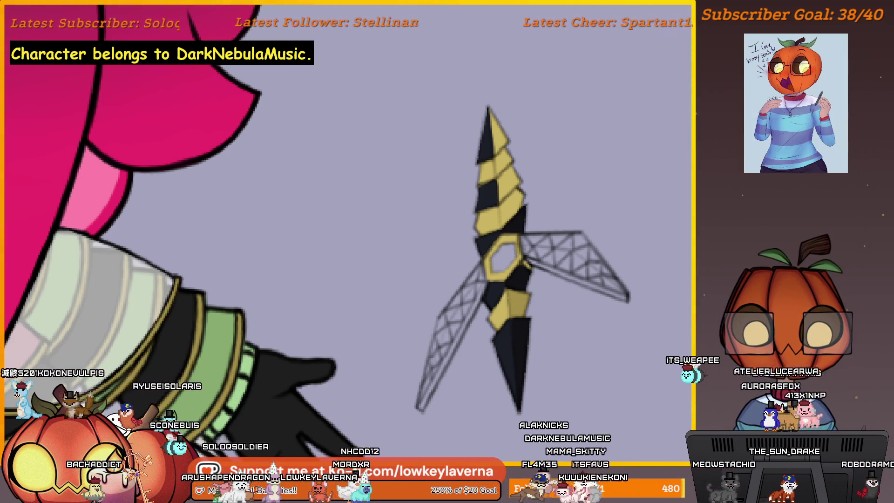
pyautogui.scroll(2, 475, 257)
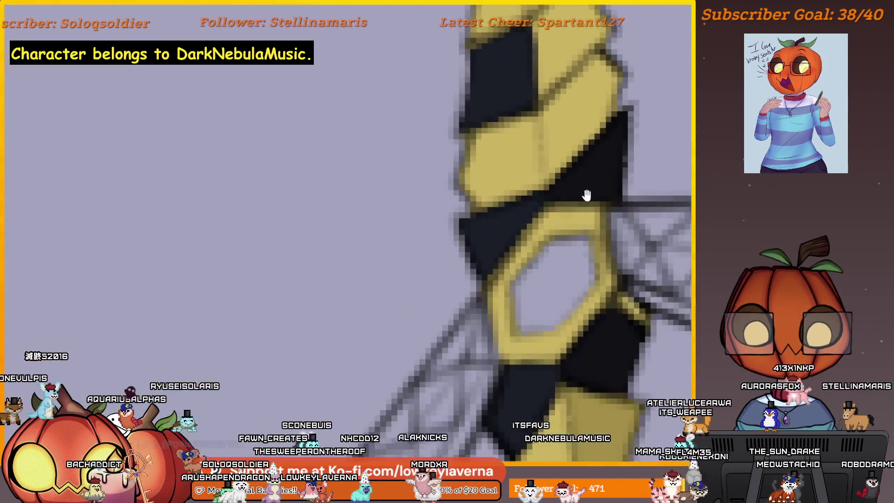
pyautogui.scroll(2, 585, 194)
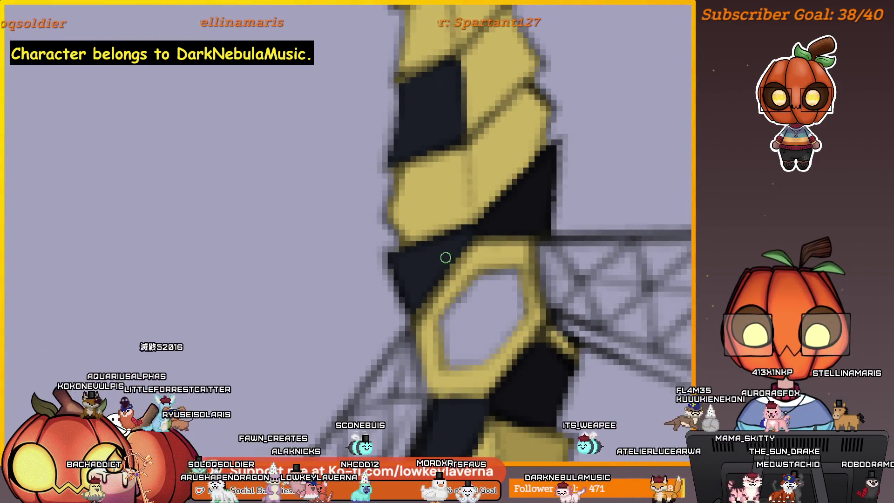
# - Paint a first dark patch on the stinger and turn the view so it stands upright
pyautogui.moveTo(596, 198); pyautogui.dragTo(632, 260)
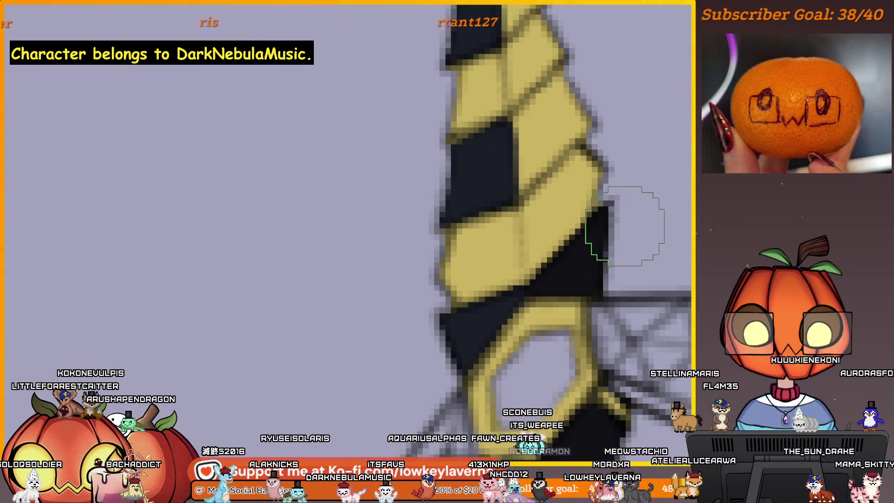
pyautogui.scroll(3, 579, 270)
pyautogui.scroll(3, 563, 174)
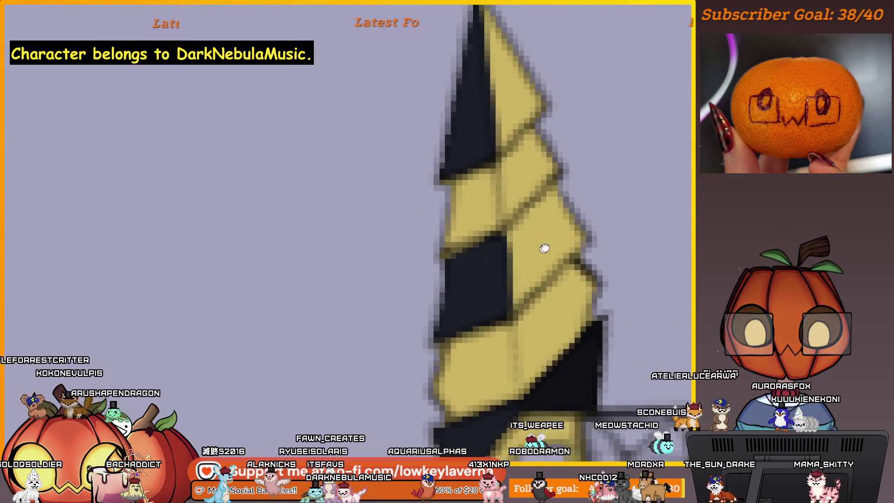
pyautogui.moveTo(574, 216)
pyautogui.mouseDown()
pyautogui.moveTo(593, 206)
pyautogui.moveTo(569, 230)
pyautogui.moveTo(565, 200)
pyautogui.moveTo(543, 210)
pyautogui.moveTo(535, 259)
pyautogui.mouseUp()
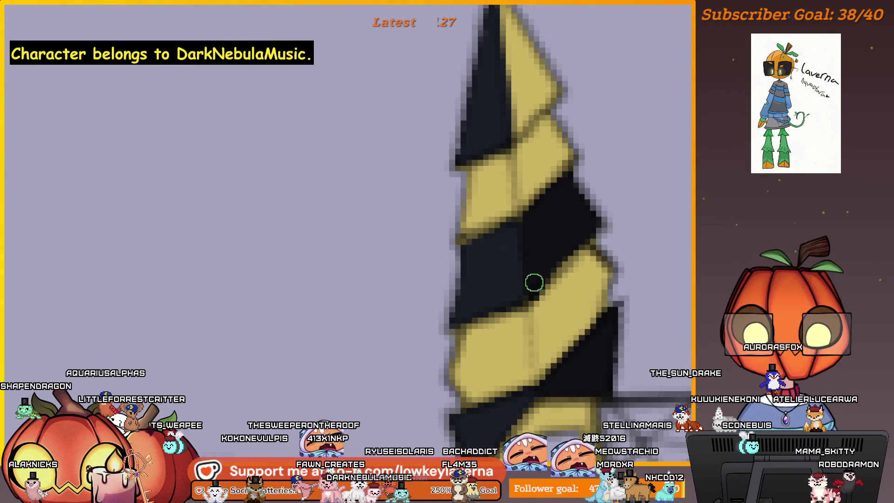
pyautogui.scroll(2, 534, 282)
pyautogui.scroll(3, 552, 251)
pyautogui.scroll(2, 565, 231)
pyautogui.scroll(1, 581, 209)
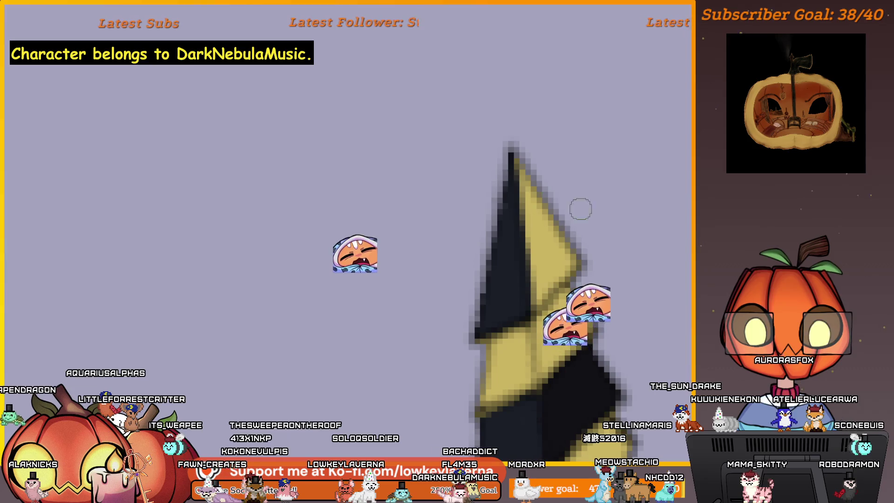
pyautogui.press(']')
pyautogui.press(']')
pyautogui.press(']')
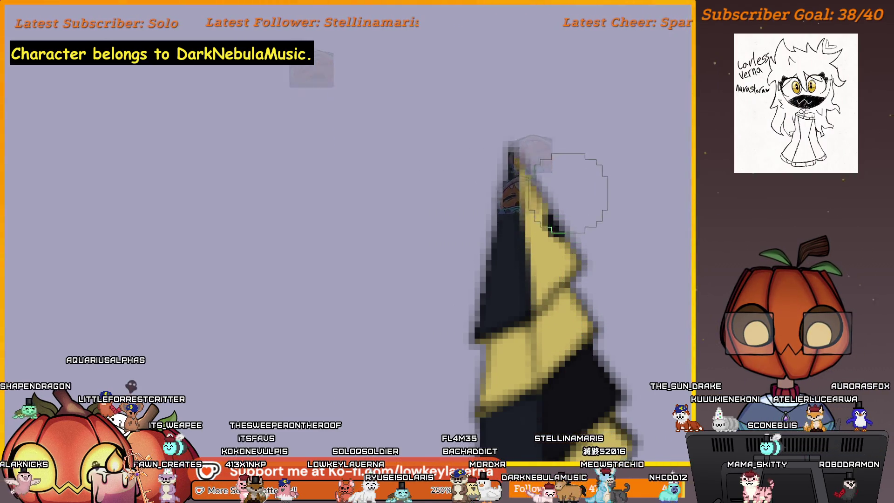
pyautogui.moveTo(572, 190)
pyautogui.mouseDown()
pyautogui.moveTo(562, 200)
pyautogui.moveTo(579, 195)
pyautogui.moveTo(571, 178)
pyautogui.mouseUp()
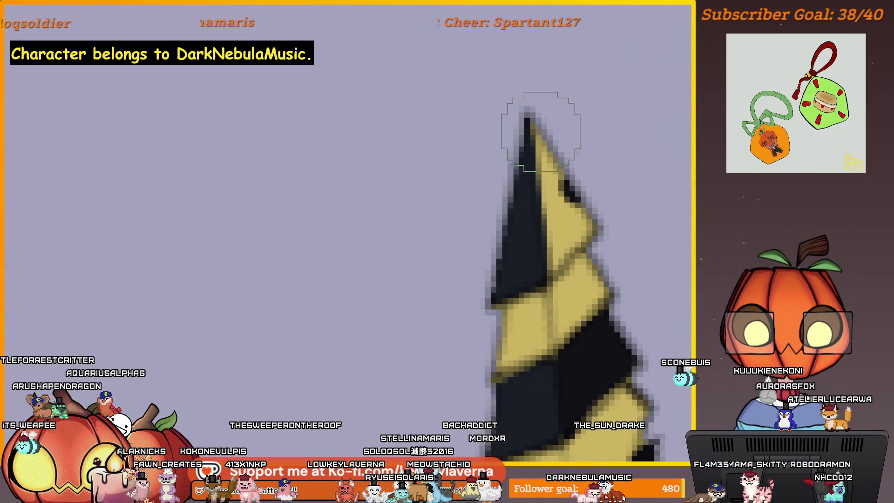
# - With a smaller brush, blacken the yellow stripe just below the stinger's tip
pyautogui.press('[')
pyautogui.press('[')
pyautogui.press('[')
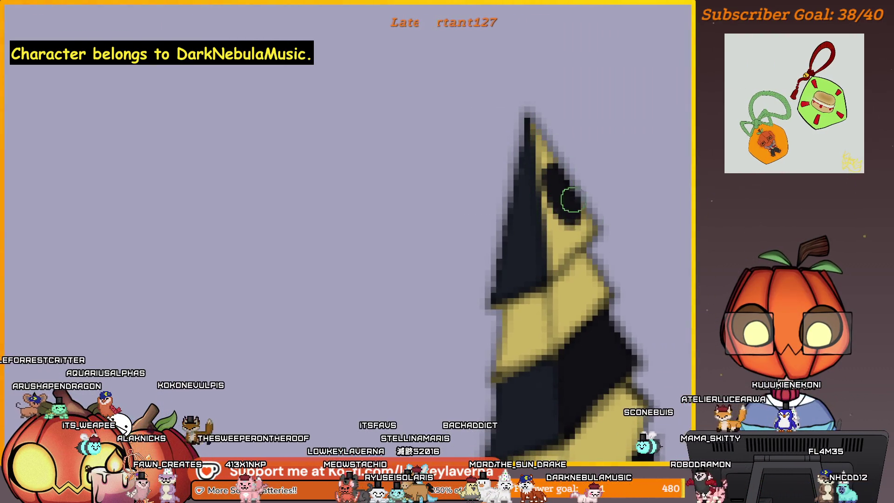
pyautogui.moveTo(571, 201); pyautogui.dragTo(581, 222)
pyautogui.moveTo(553, 164); pyautogui.dragTo(540, 140)
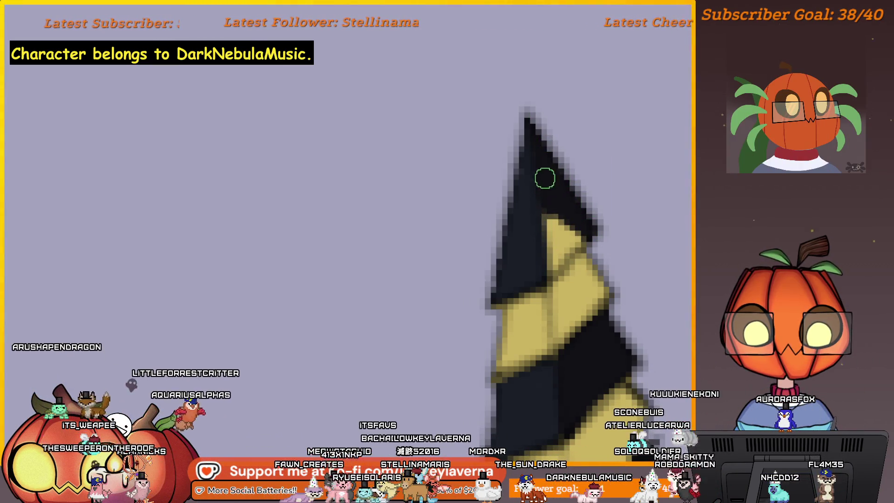
pyautogui.moveTo(543, 177); pyautogui.dragTo(551, 216)
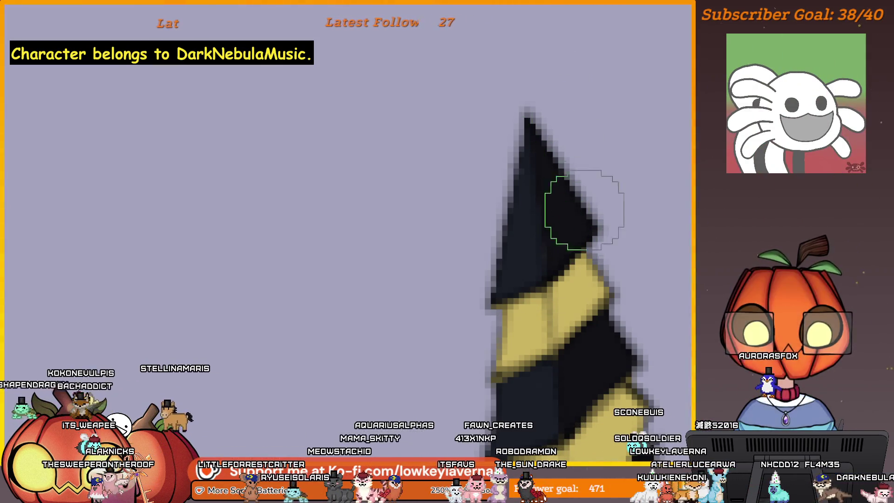
pyautogui.scroll(-3, 582, 201)
pyautogui.scroll(3, 607, 194)
pyautogui.scroll(2, 538, 167)
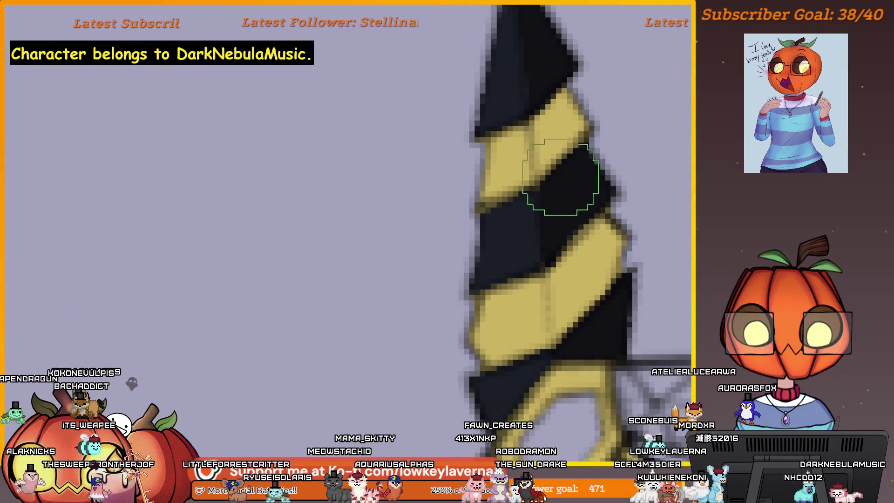
pyautogui.scroll(-1, 546, 199)
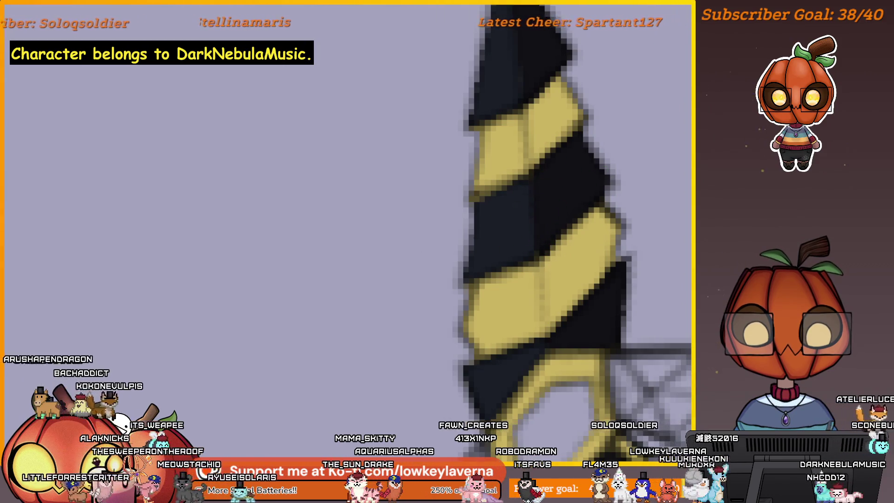
pyautogui.scroll(-3, 549, 180)
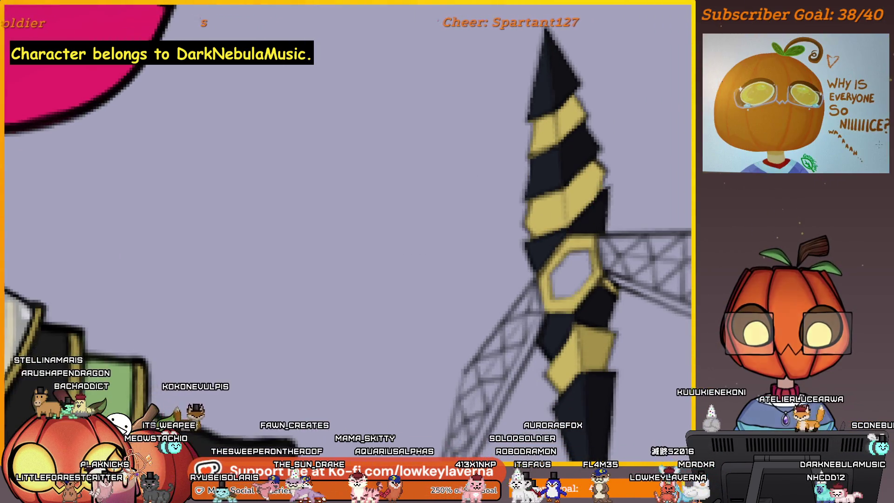
pyautogui.scroll(-1, 609, 197)
pyautogui.scroll(-2, 623, 180)
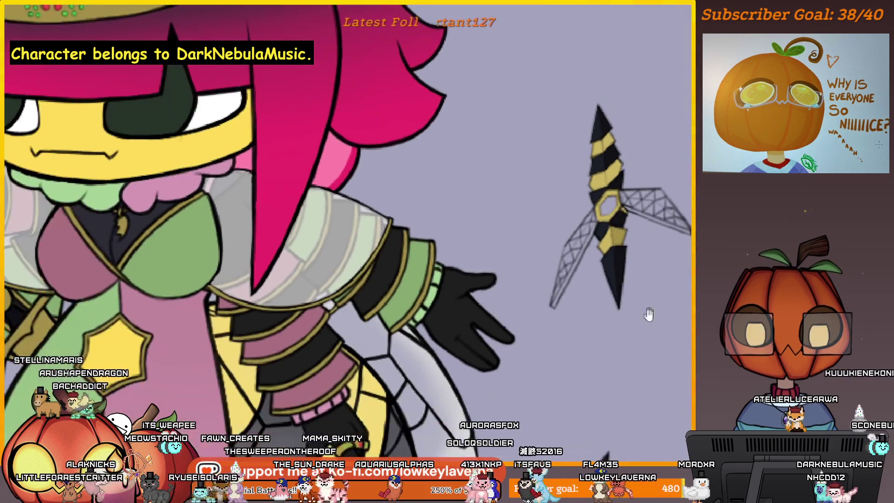
pyautogui.scroll(-1, 649, 313)
pyautogui.scroll(2, 573, 196)
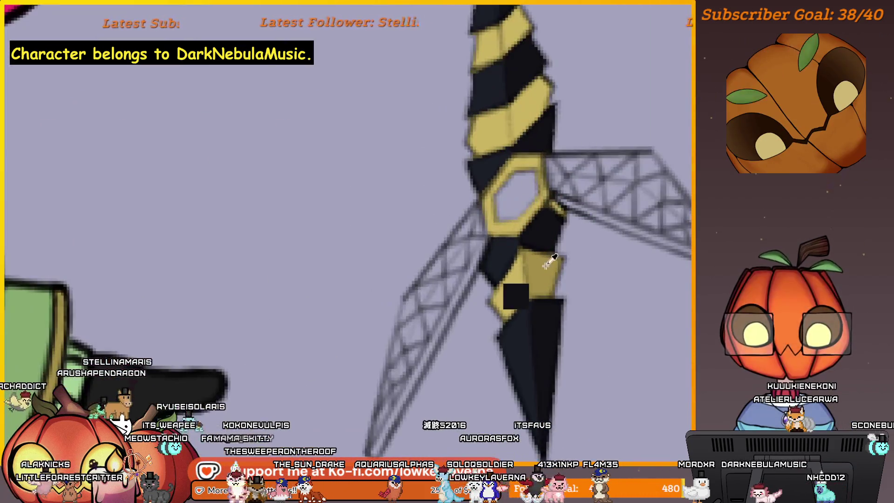
pyautogui.scroll(1, 559, 238)
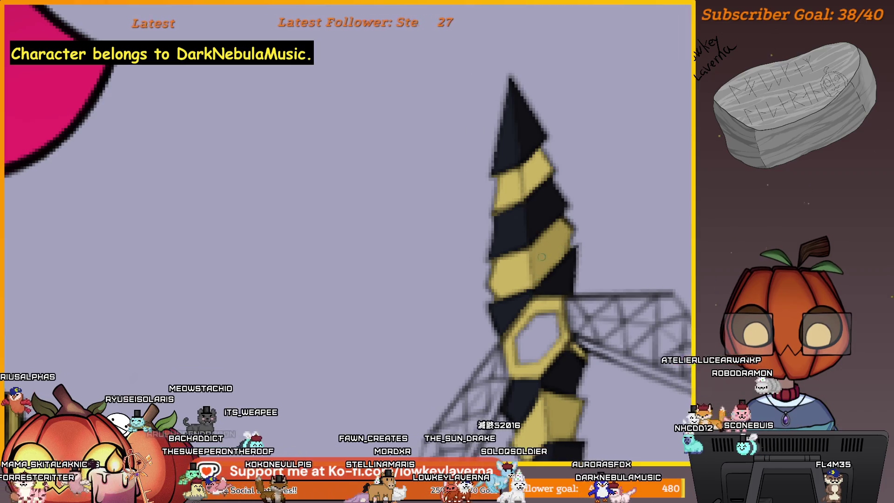
pyautogui.scroll(2, 538, 251)
pyautogui.scroll(3, 573, 230)
pyautogui.scroll(2, 589, 171)
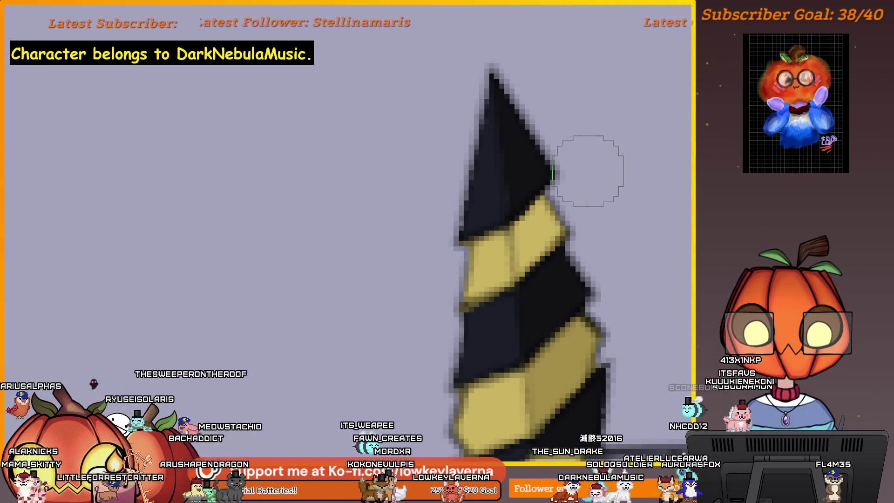
pyautogui.moveTo(579, 211)
pyautogui.mouseDown()
pyautogui.moveTo(542, 231)
pyautogui.moveTo(542, 207)
pyautogui.mouseUp()
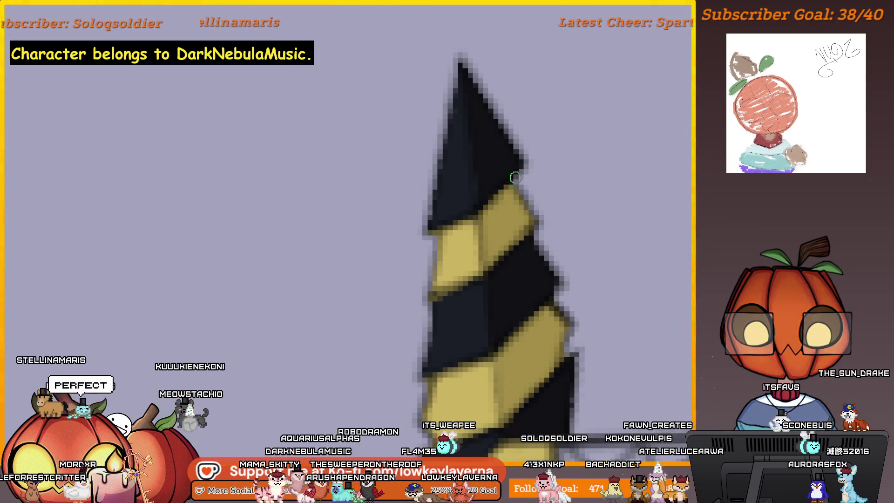
pyautogui.press(']')
pyautogui.press(']')
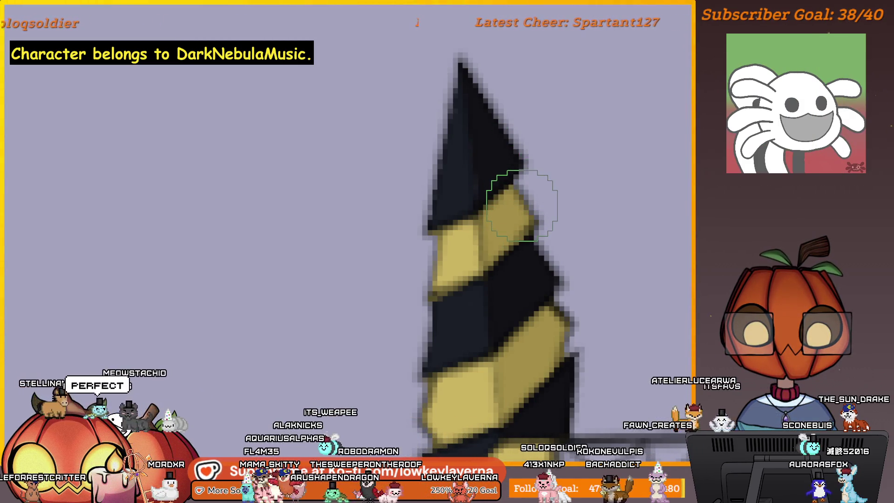
pyautogui.scroll(-2, 495, 217)
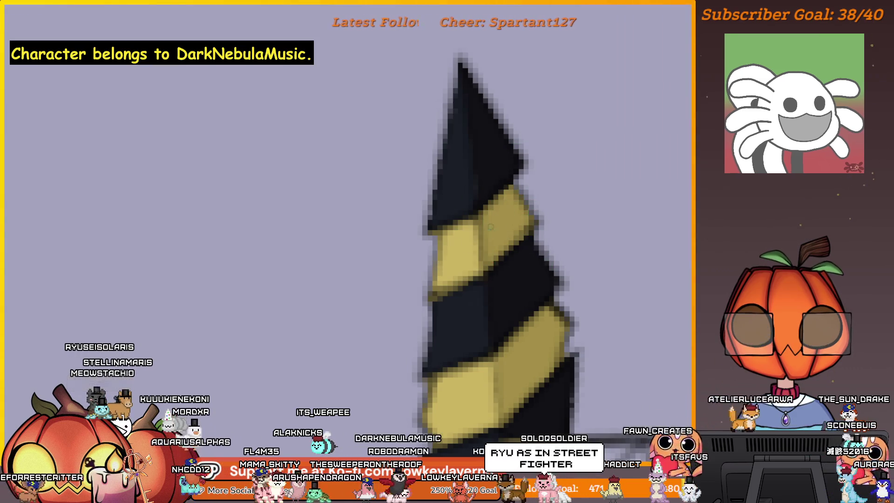
pyautogui.scroll(-2, 541, 196)
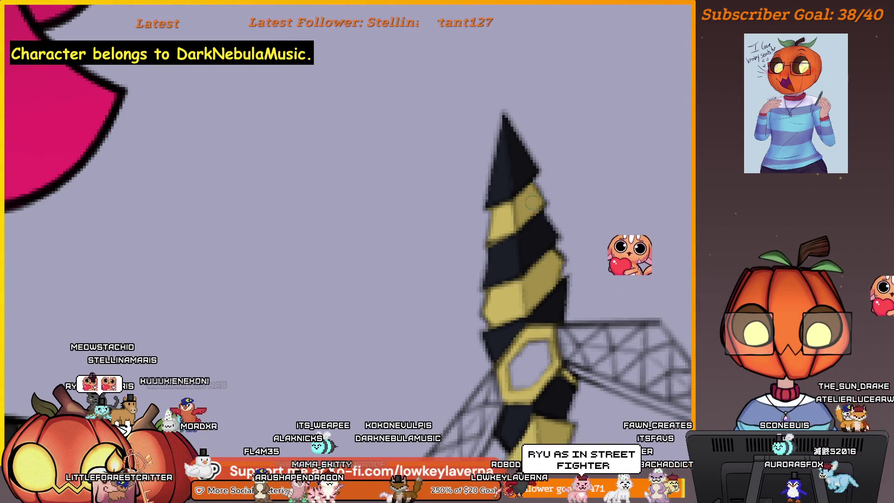
pyautogui.moveTo(584, 347); pyautogui.dragTo(538, 302)
pyautogui.scroll(-1, 537, 302)
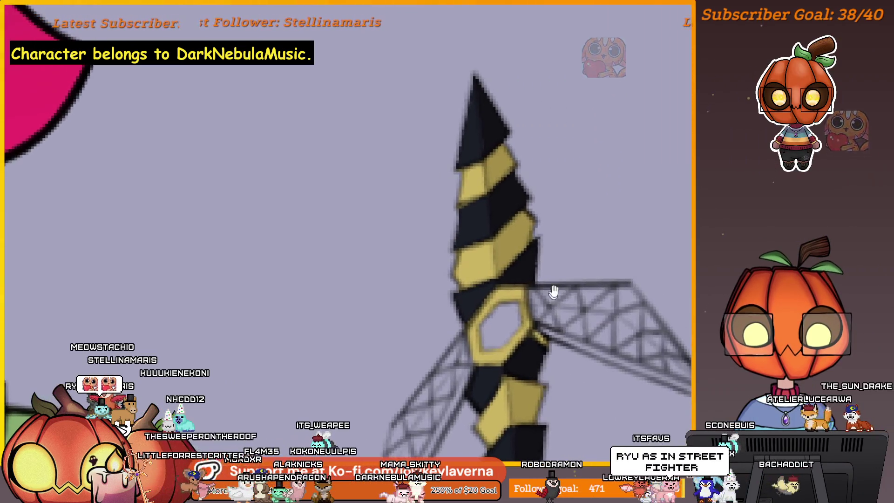
pyautogui.scroll(-1, 520, 203)
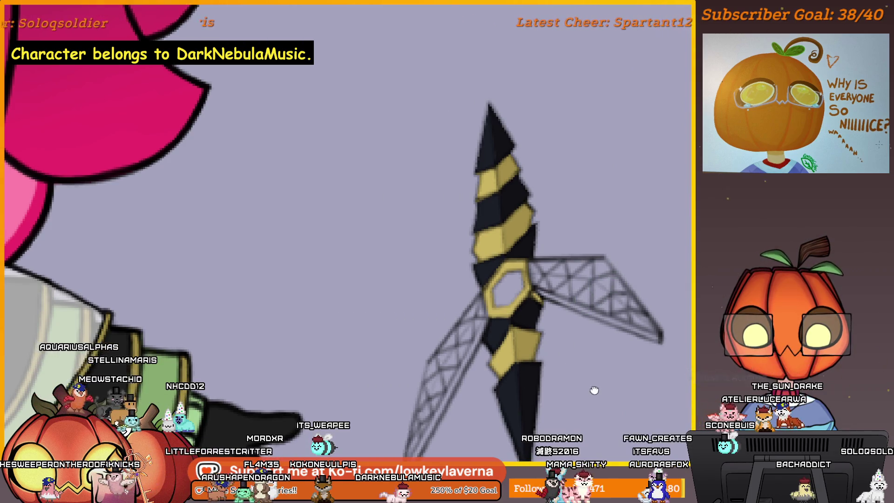
pyautogui.moveTo(593, 418); pyautogui.dragTo(588, 351)
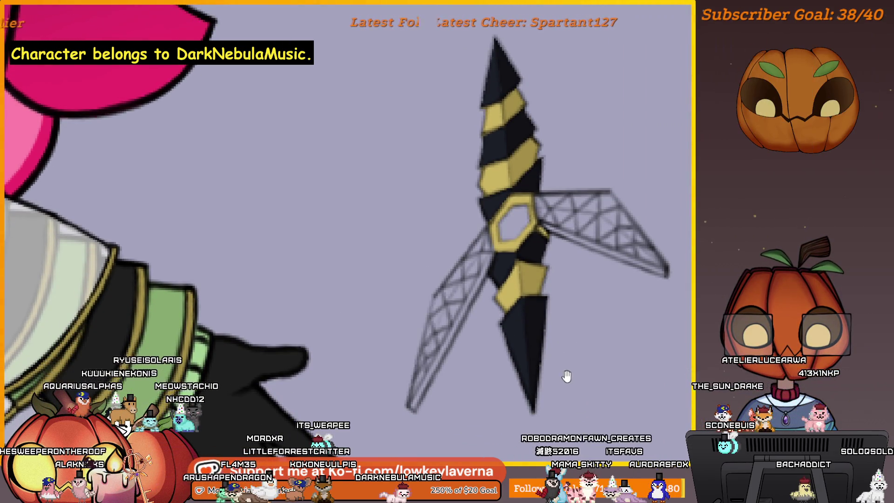
pyautogui.moveTo(572, 374)
pyautogui.mouseDown()
pyautogui.moveTo(598, 347)
pyautogui.moveTo(579, 360)
pyautogui.mouseUp()
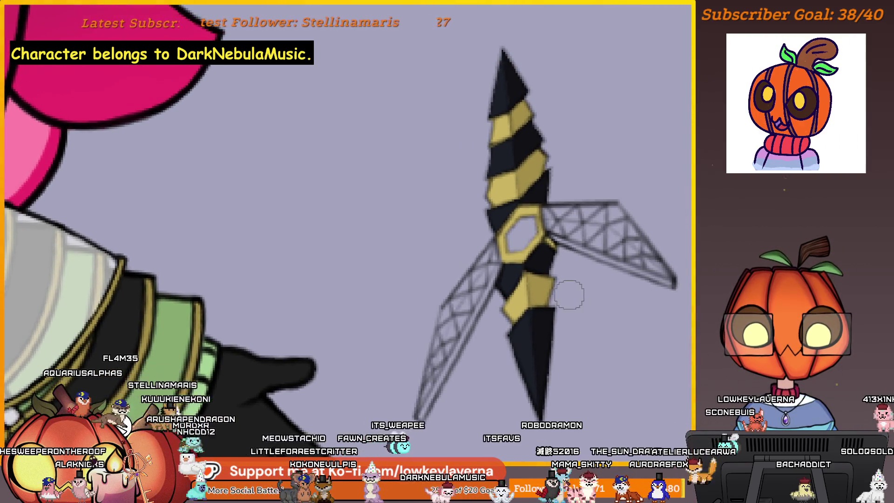
pyautogui.scroll(3, 564, 344)
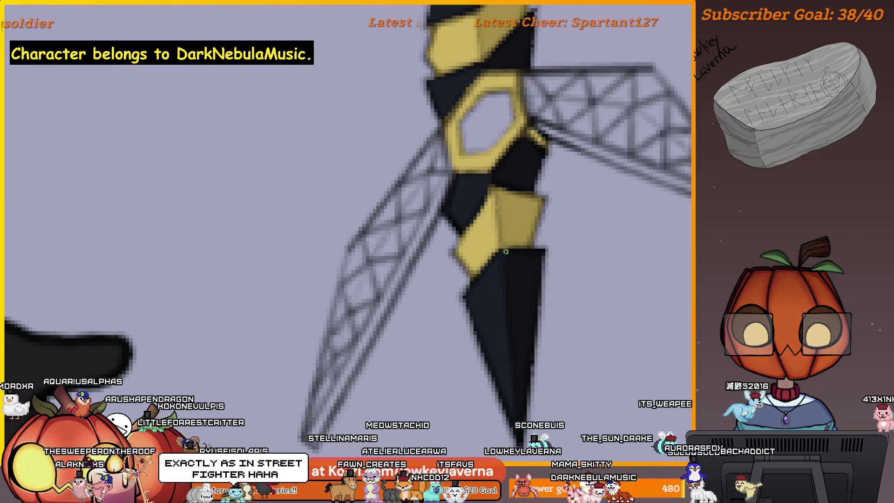
pyautogui.scroll(-5, 535, 260)
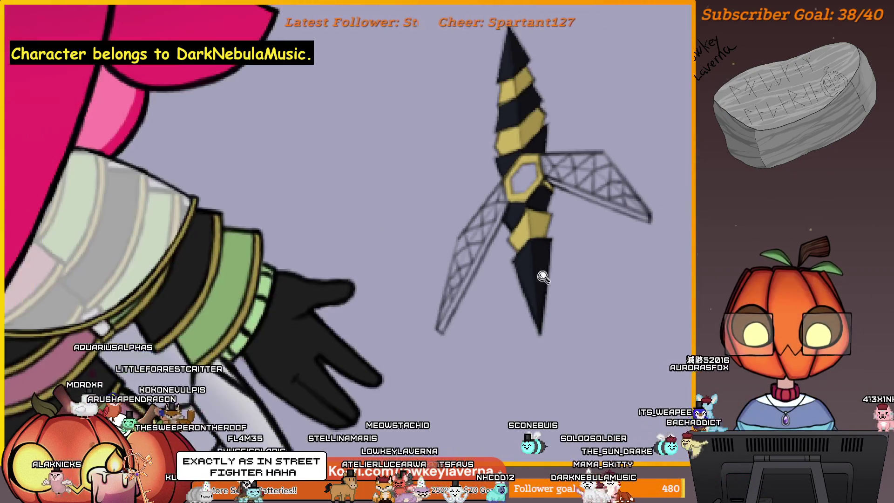
pyautogui.scroll(-1, 568, 279)
pyautogui.scroll(-1, 565, 302)
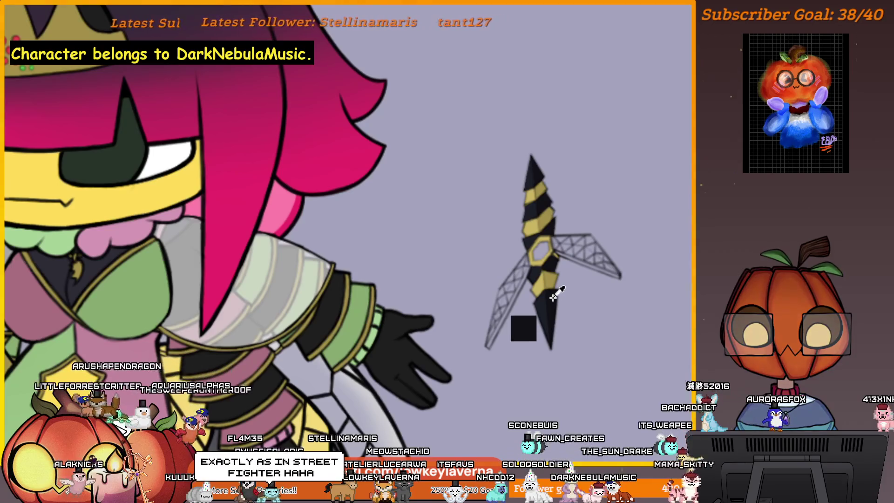
pyautogui.scroll(-3, 581, 177)
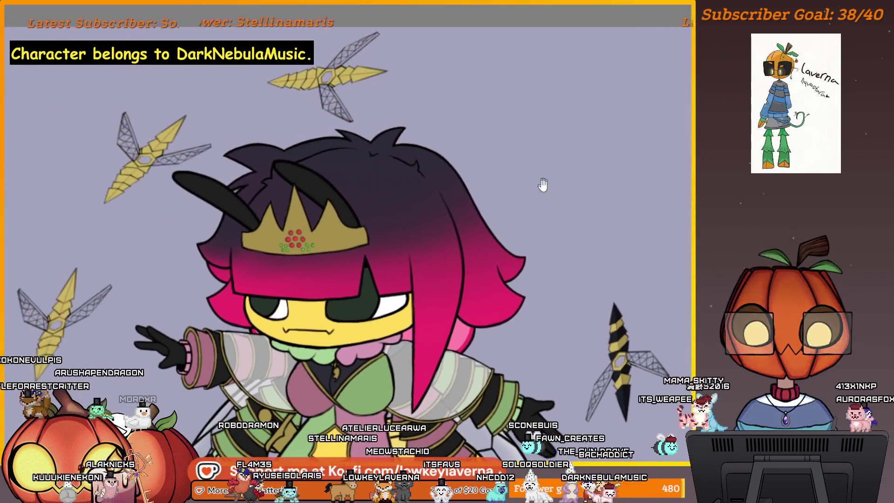
pyautogui.scroll(2, 541, 186)
# - Dab a first short black mark onto the yellow stinger weapon
pyautogui.moveTo(345, 108); pyautogui.dragTo(337, 135)
pyautogui.scroll(-2, 337, 135)
pyautogui.scroll(5, 455, 156)
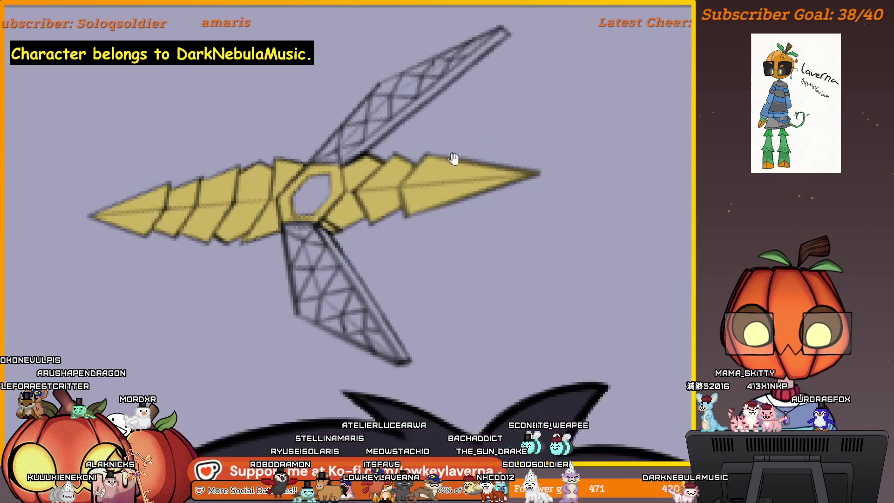
pyautogui.moveTo(500, 161); pyautogui.dragTo(549, 164)
pyautogui.scroll(-3, 549, 164)
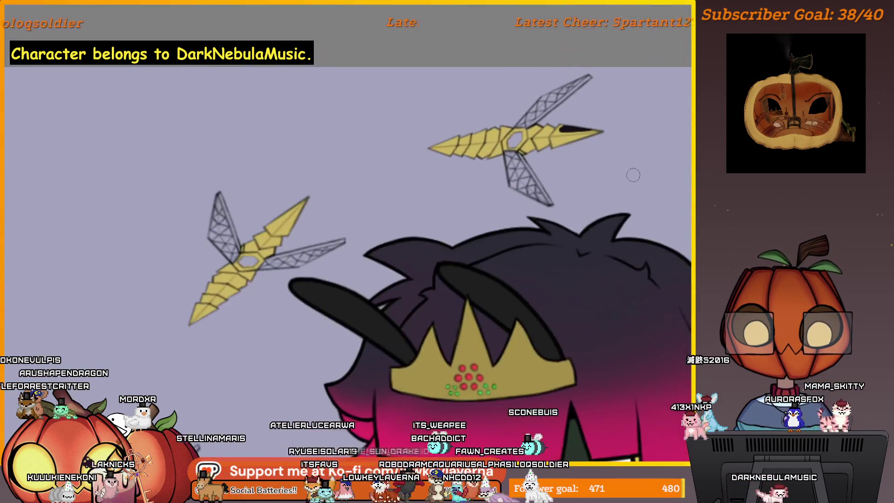
pyautogui.scroll(3, 552, 175)
pyautogui.scroll(2, 550, 190)
pyautogui.scroll(4, 551, 189)
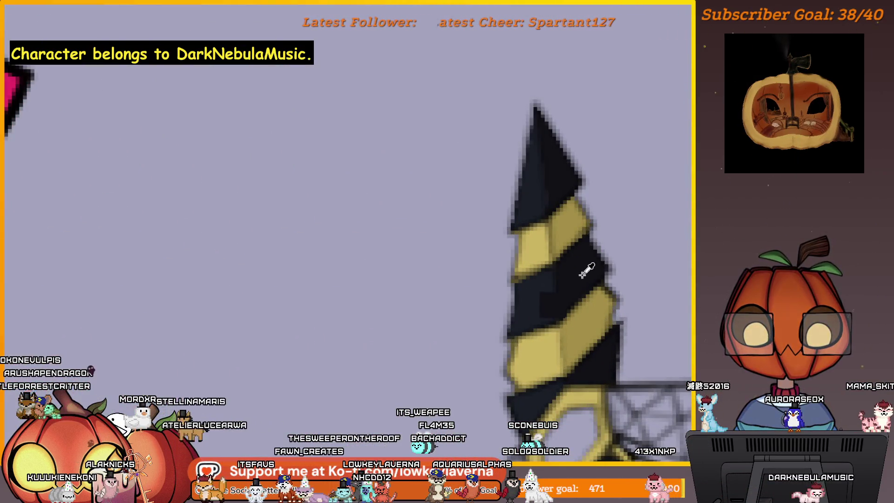
pyautogui.scroll(-3, 586, 102)
pyautogui.scroll(3, 482, 36)
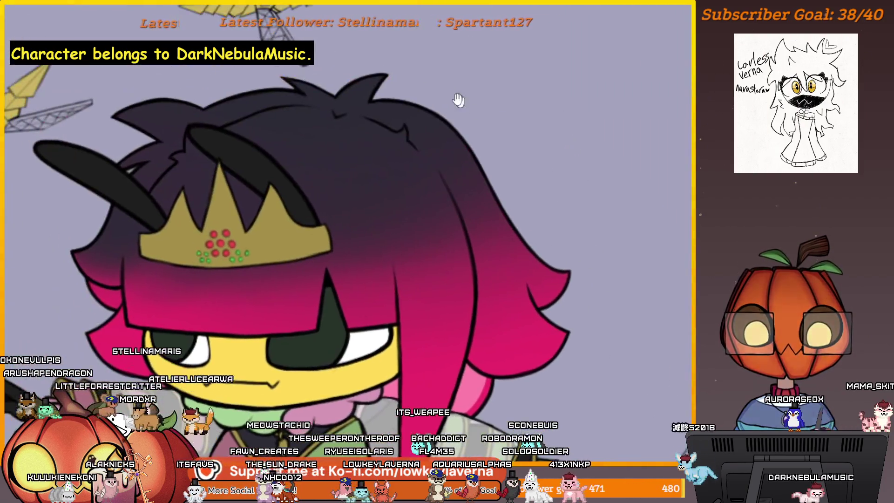
pyautogui.scroll(-2, 481, 35)
pyautogui.scroll(3, 589, 226)
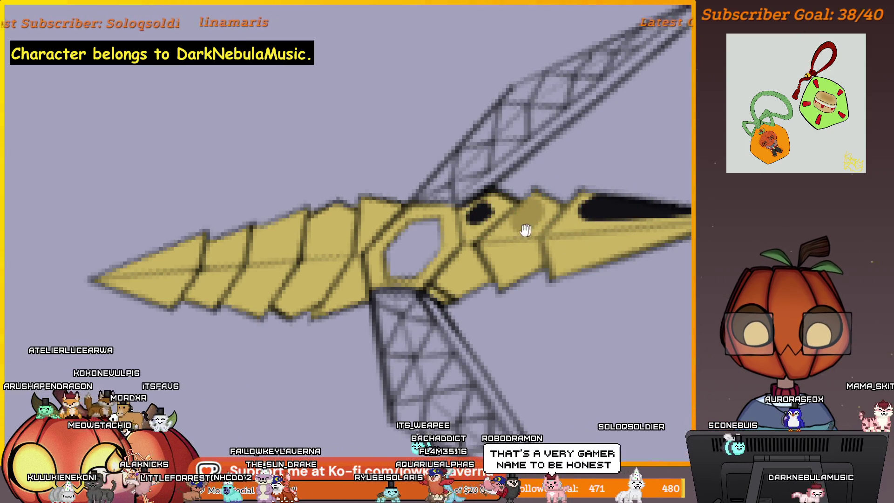
# - Dab a black spot on the stinger, undo the stray square and check the whole picture
pyautogui.moveTo(525, 231); pyautogui.dragTo(612, 201)
pyautogui.click(459, 192)
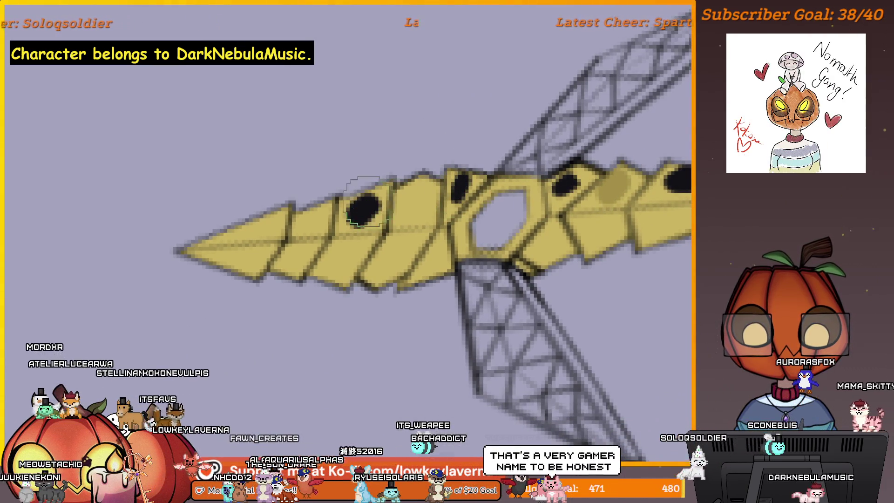
pyautogui.hotkey('ctrl', 'z')
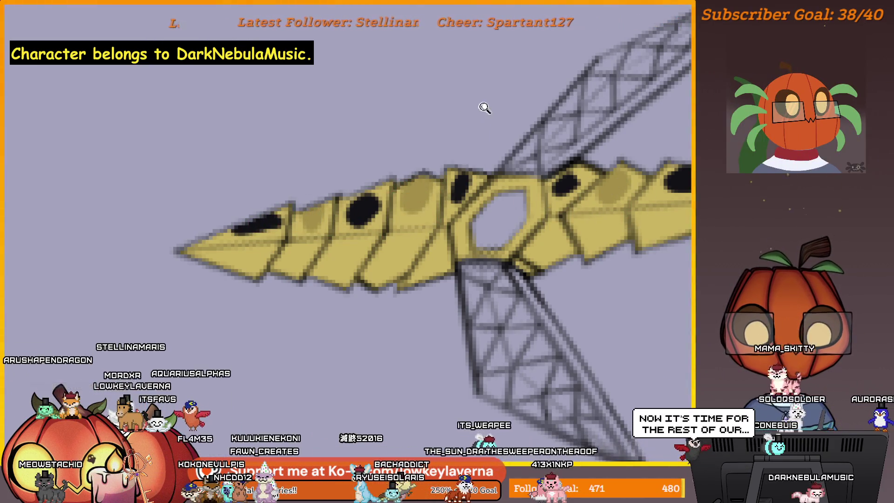
pyautogui.hotkey('ctrl', '0')
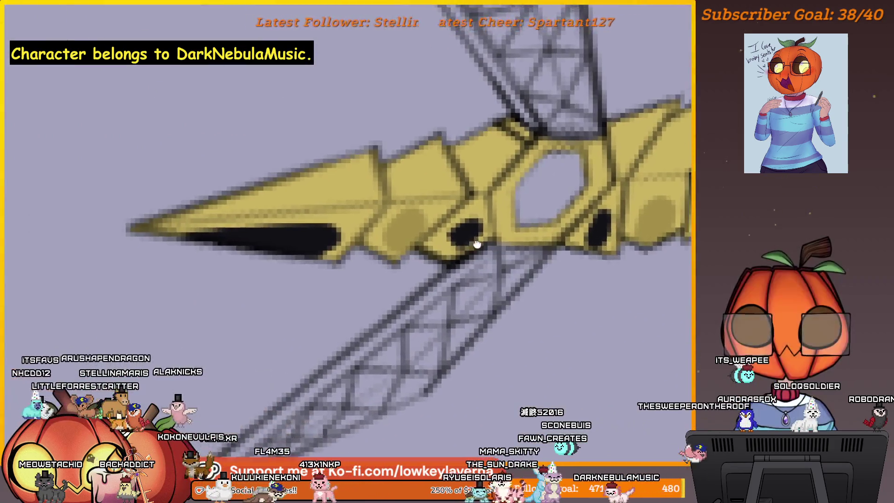
pyautogui.scroll(-2, 475, 243)
pyautogui.scroll(2, 451, 283)
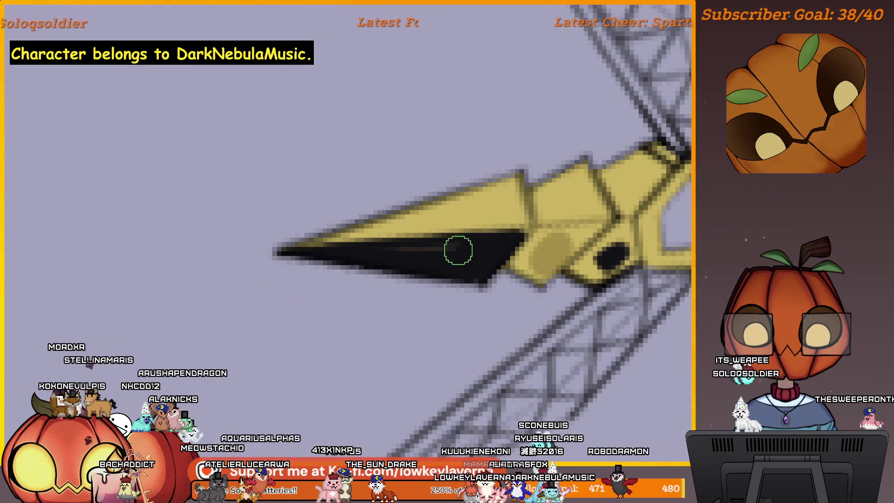
pyautogui.hscroll(2, 315, 265)
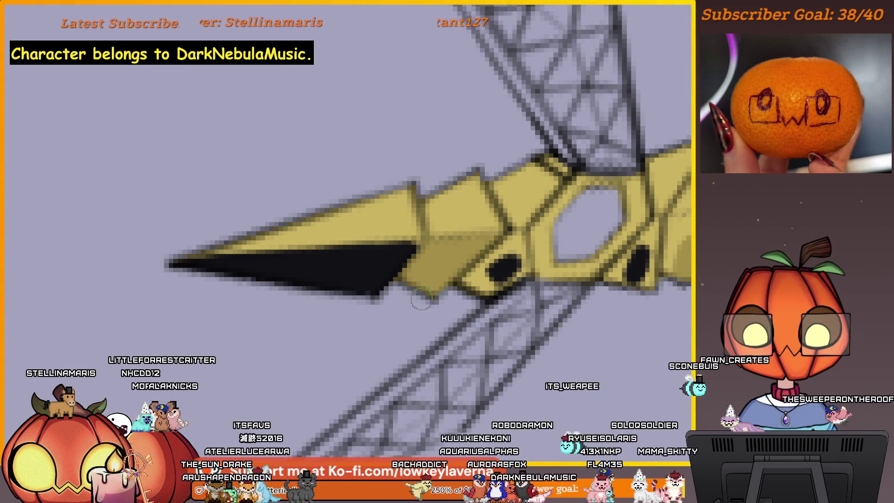
# - Fill a larger black area along the blade and a small patch beside the hexagonal hole
pyautogui.moveTo(495, 256); pyautogui.dragTo(483, 263)
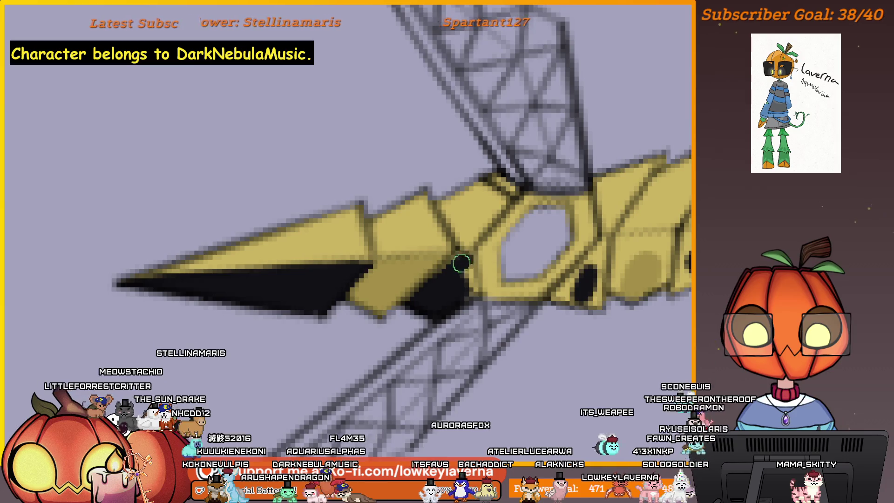
pyautogui.moveTo(461, 264)
pyautogui.mouseDown()
pyautogui.moveTo(492, 293)
pyautogui.moveTo(447, 301)
pyautogui.mouseUp()
pyautogui.moveTo(489, 199); pyautogui.dragTo(475, 253)
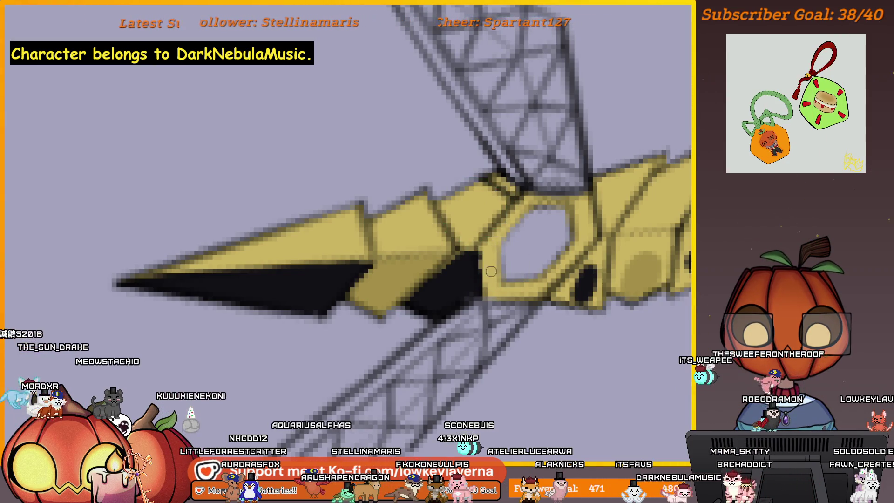
pyautogui.click(523, 244)
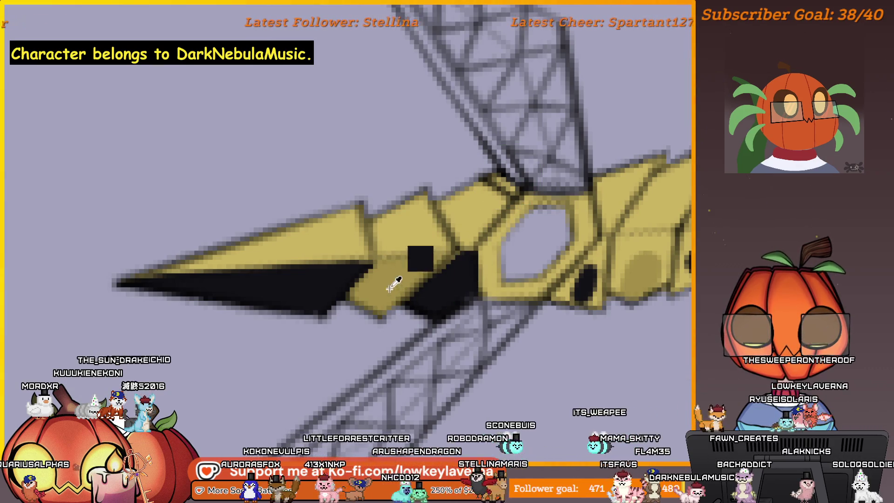
pyautogui.scroll(-5, 458, 185)
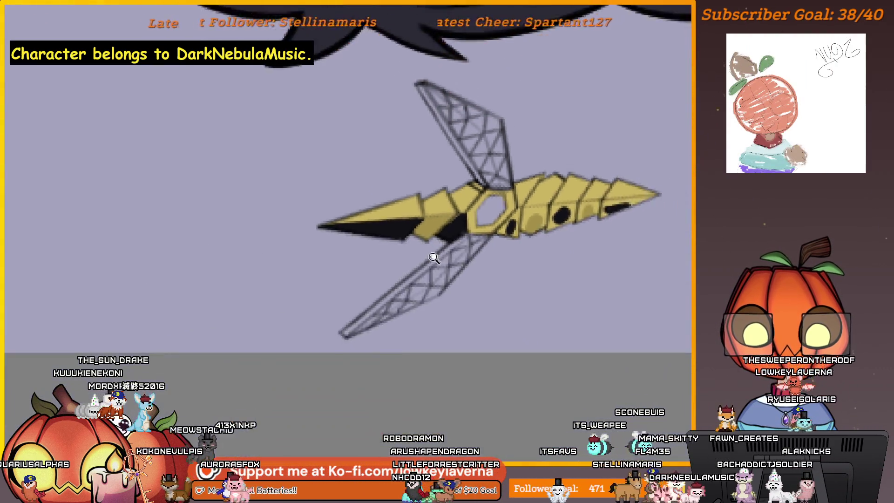
pyautogui.scroll(1, 433, 253)
pyautogui.scroll(-3, 444, 235)
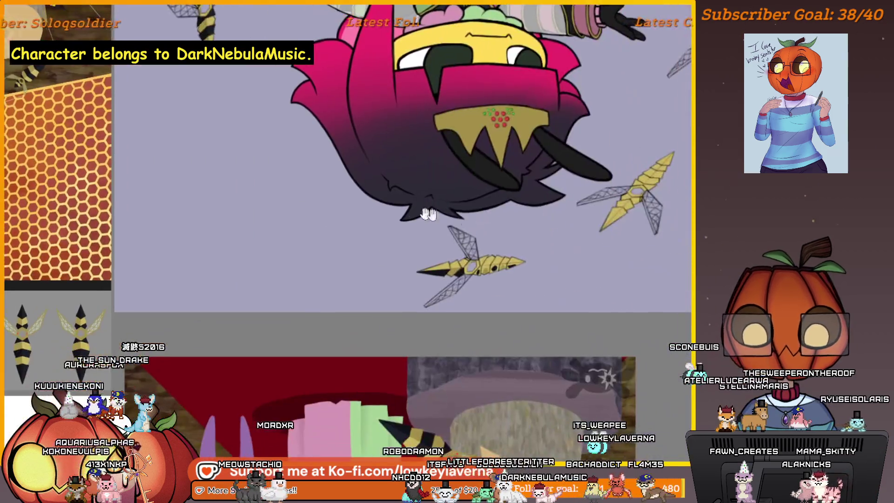
pyautogui.scroll(5, 492, 249)
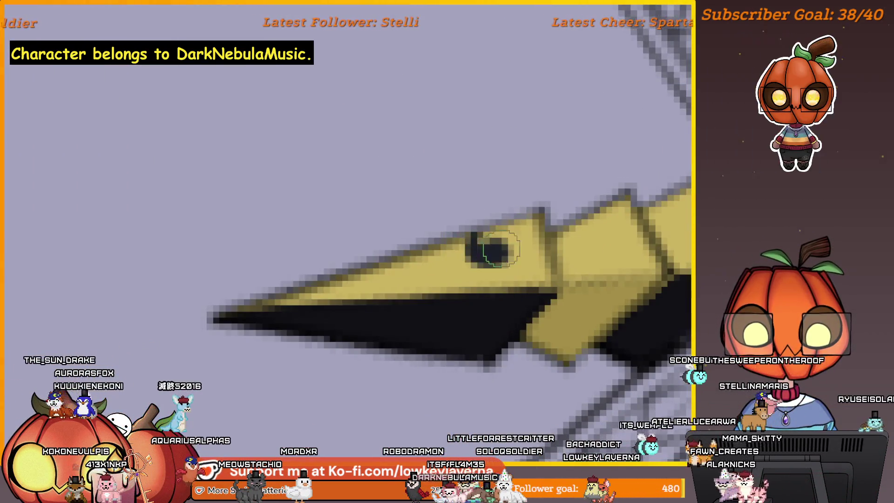
# - Paint dark bands on the stinger tip and a segment, then enlarge the brush for the next stripes
pyautogui.moveTo(492, 248); pyautogui.dragTo(409, 267)
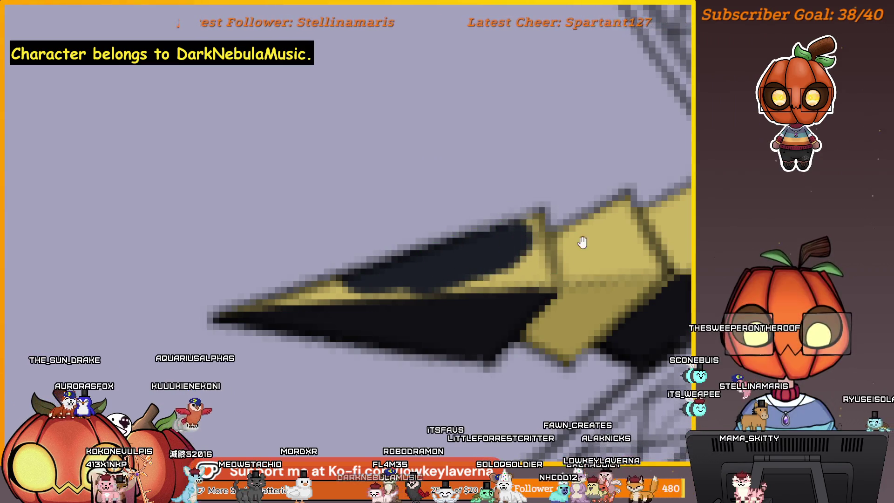
pyautogui.moveTo(582, 241); pyautogui.dragTo(389, 296)
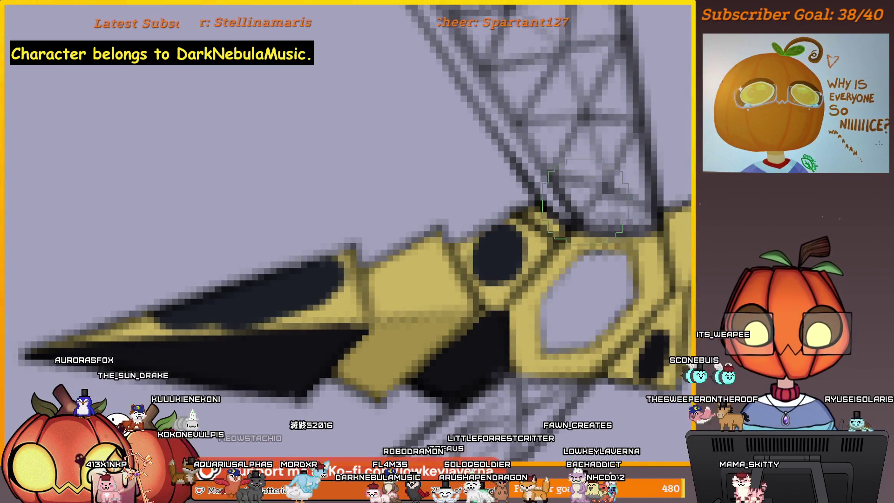
pyautogui.scroll(-2, 585, 202)
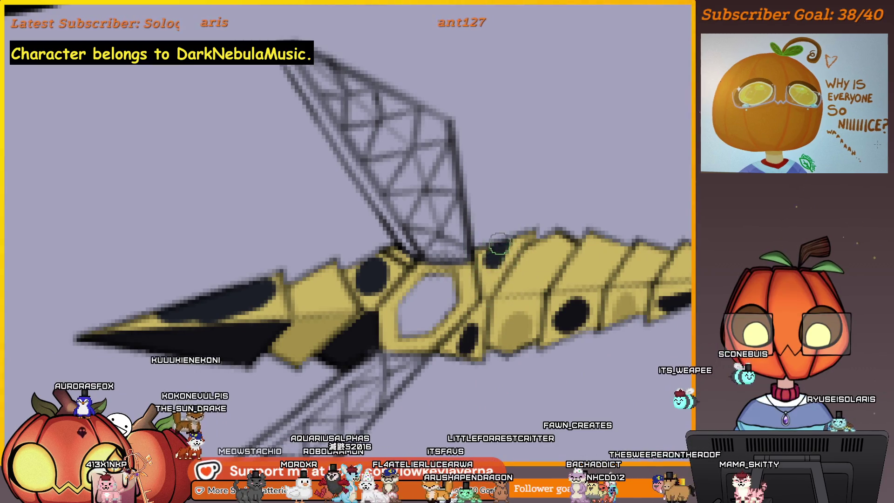
pyautogui.moveTo(504, 246); pyautogui.dragTo(491, 264)
pyautogui.moveTo(593, 273); pyautogui.dragTo(495, 281)
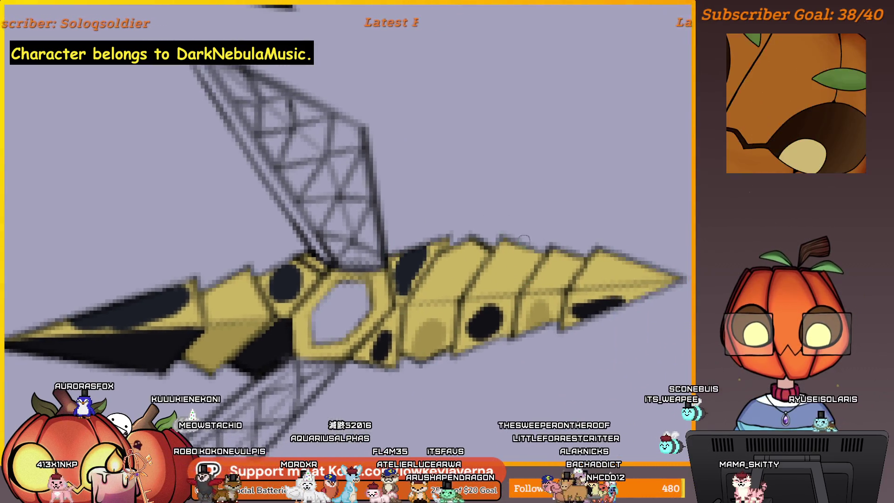
pyautogui.moveTo(661, 249); pyautogui.dragTo(616, 249)
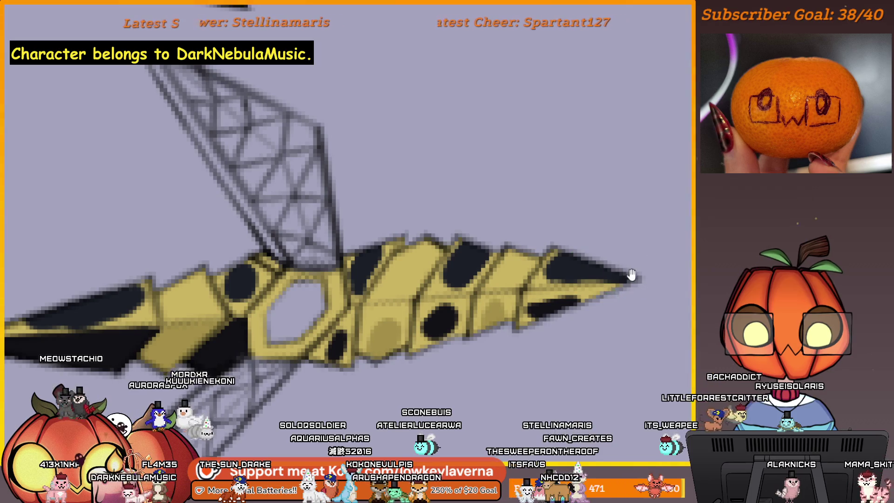
pyautogui.scroll(1, 631, 273)
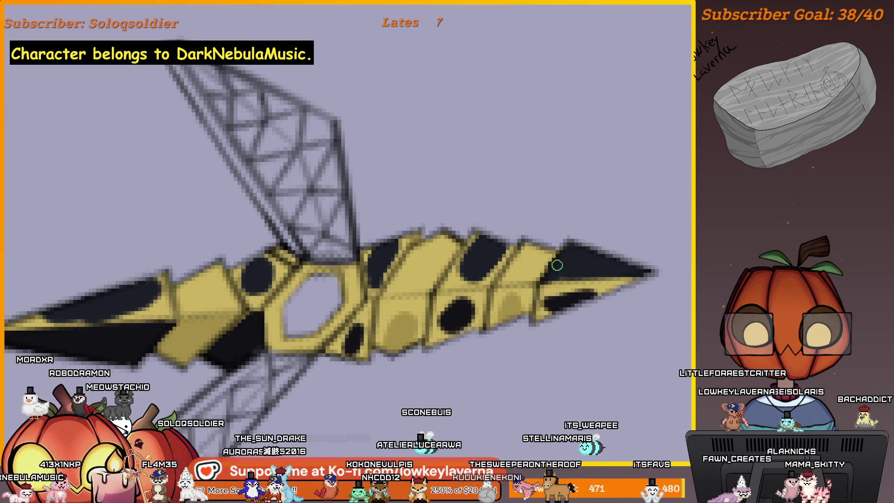
pyautogui.hscroll(-2, 658, 280)
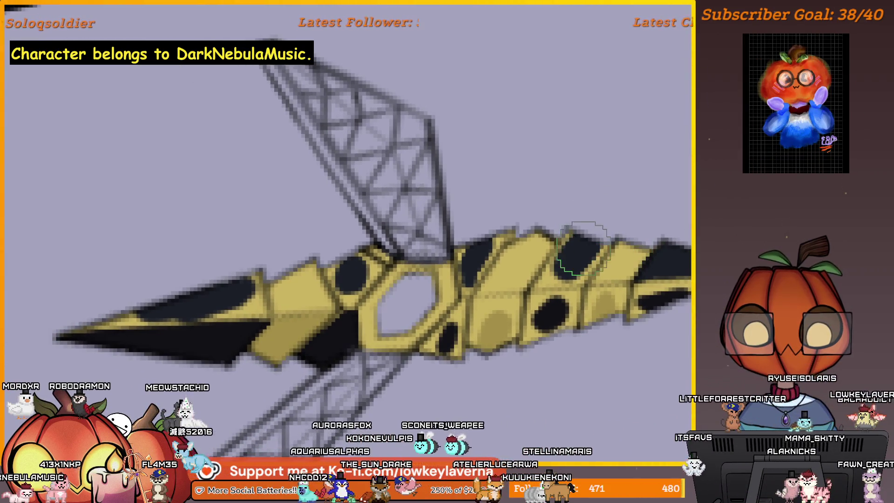
pyautogui.hscroll(-1, 558, 250)
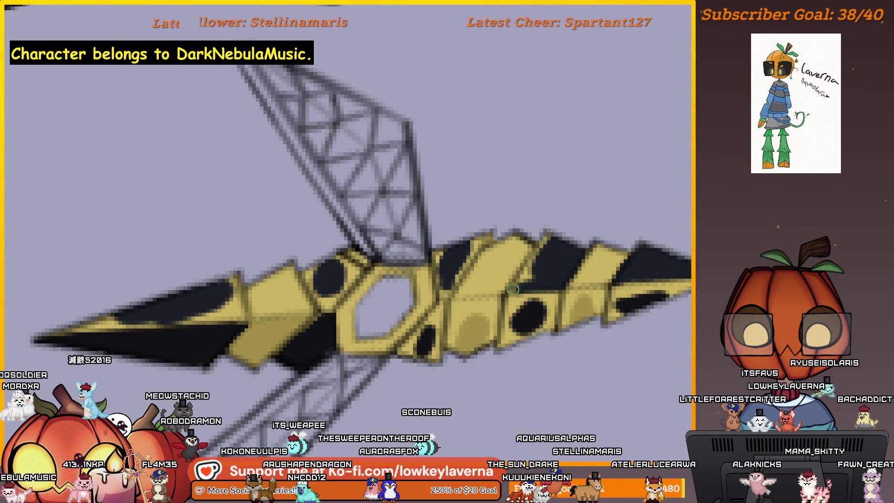
pyautogui.press(']')
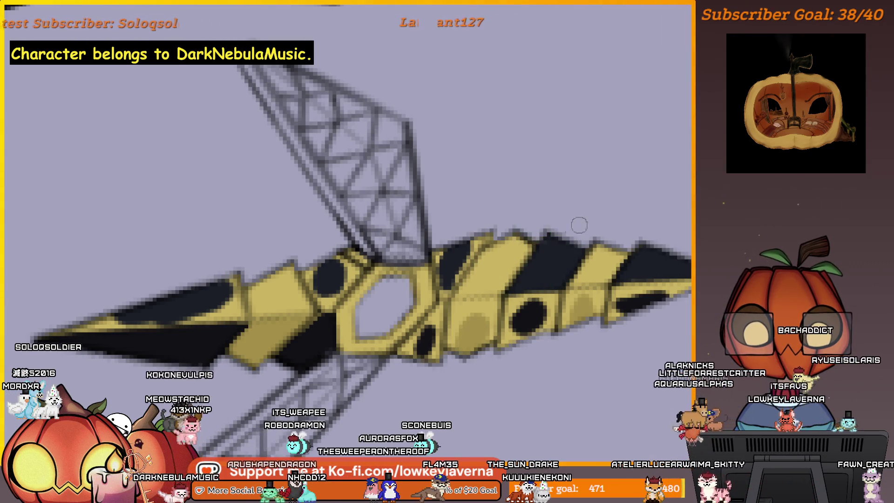
pyautogui.hscroll(-3, 531, 244)
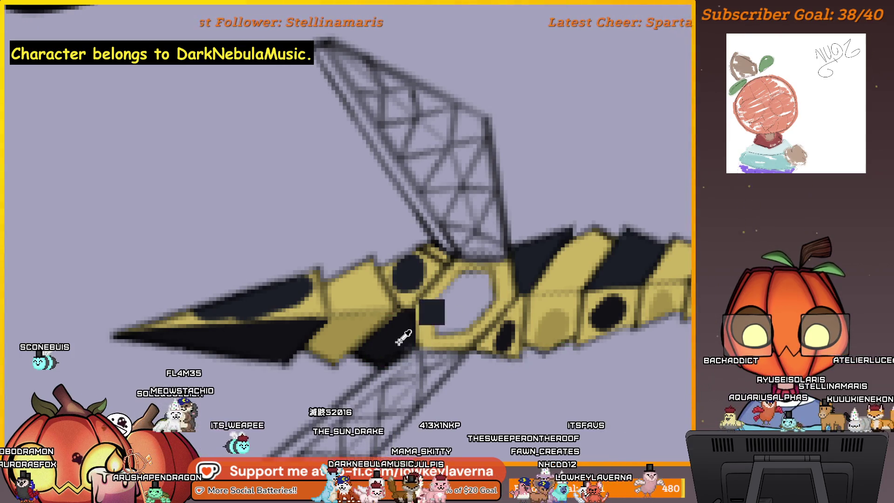
pyautogui.scroll(2, 399, 345)
pyautogui.scroll(2, 409, 336)
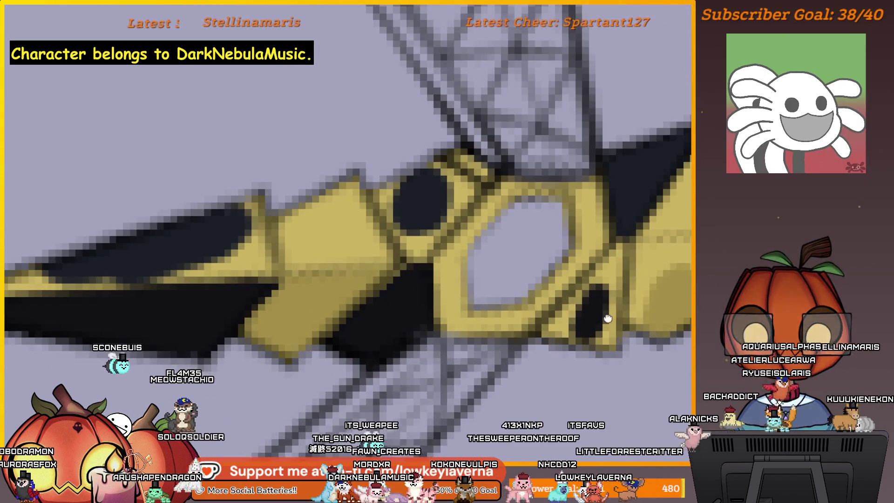
pyautogui.moveTo(608, 318); pyautogui.dragTo(503, 293)
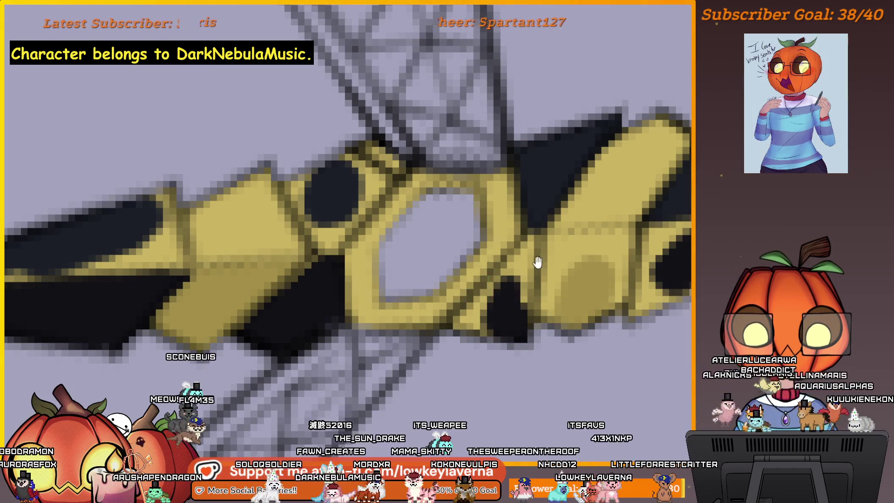
pyautogui.scroll(2, 514, 342)
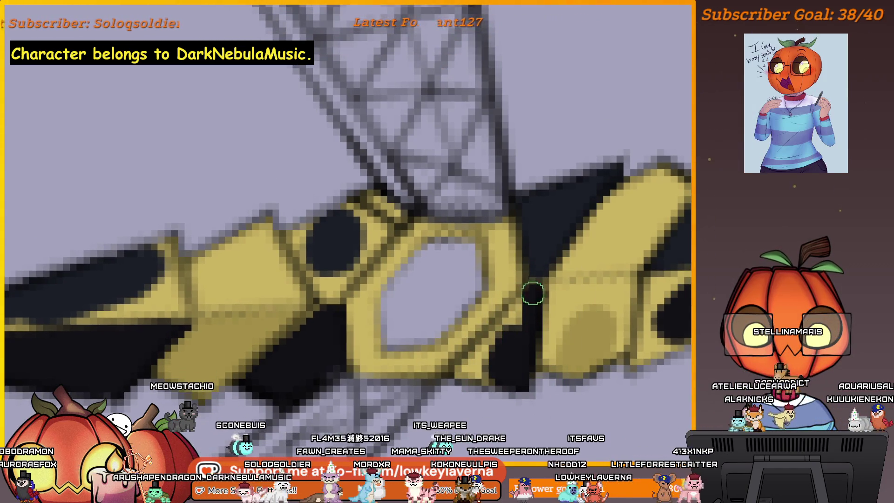
pyautogui.scroll(-1, 499, 303)
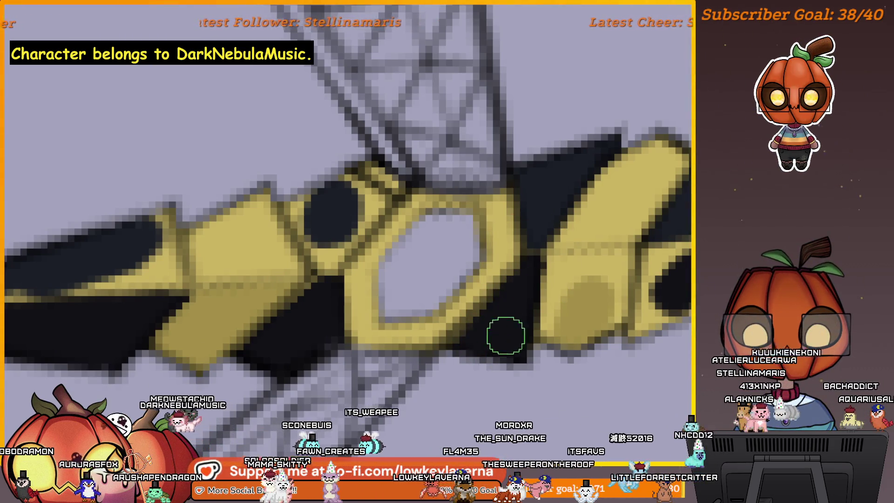
pyautogui.moveTo(556, 269); pyautogui.dragTo(517, 324)
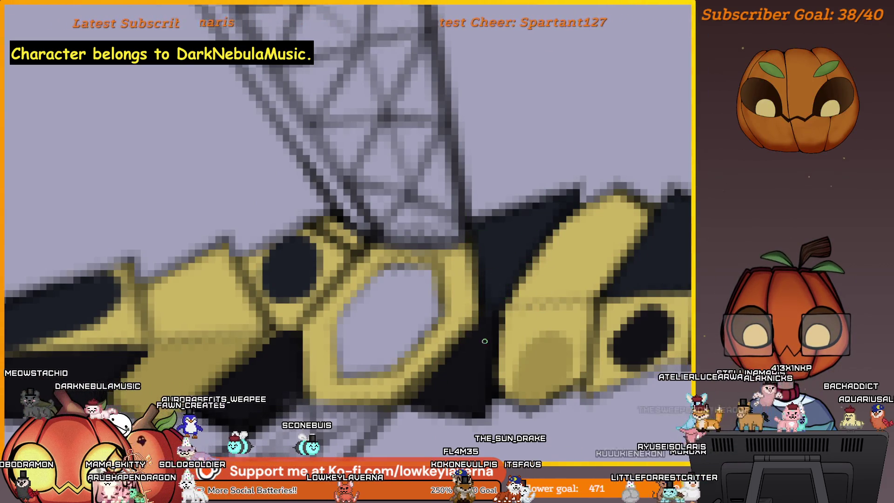
pyautogui.scroll(-2, 516, 310)
pyautogui.scroll(-1, 516, 309)
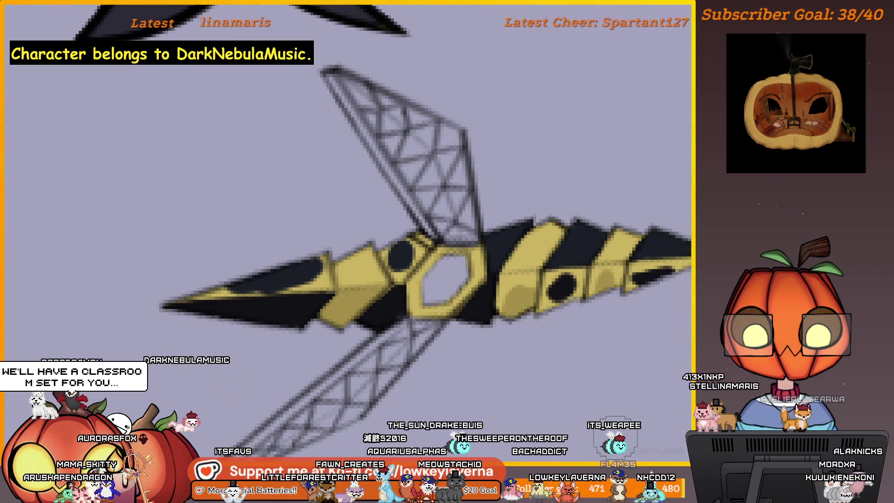
pyautogui.scroll(5, 510, 313)
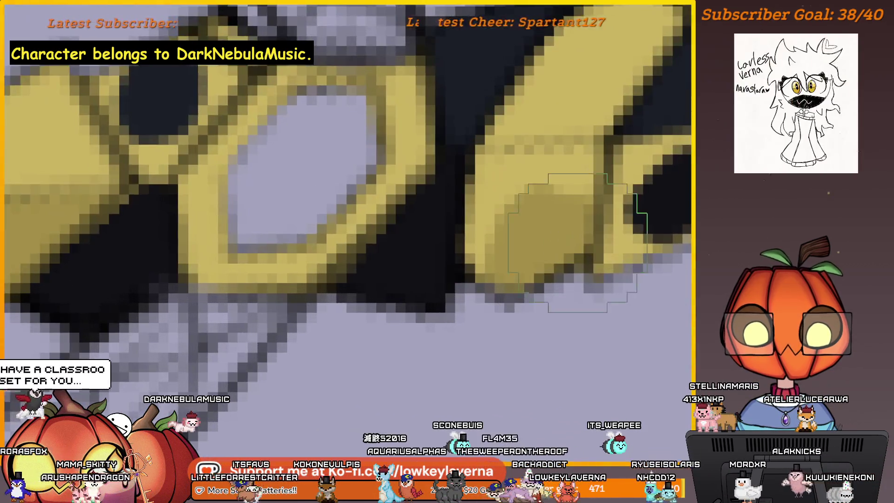
# - Shade one yellow stripe of the blade with darker yellow
pyautogui.moveTo(576, 241); pyautogui.dragTo(495, 343)
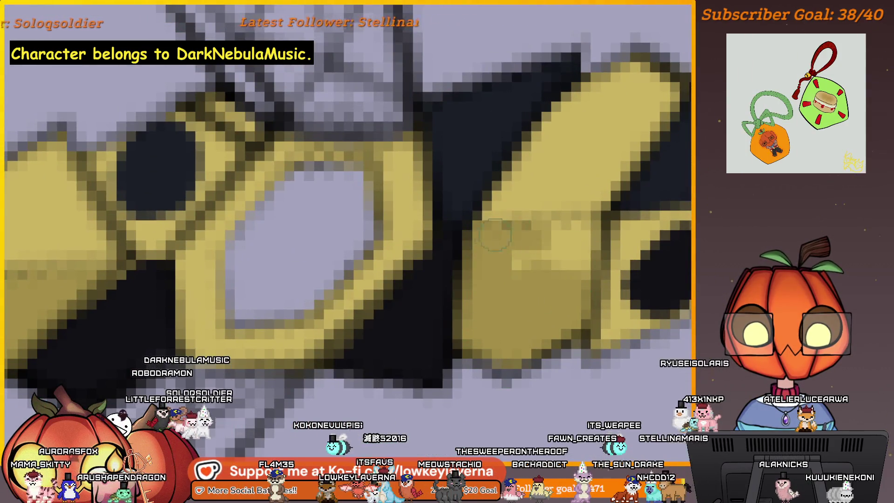
pyautogui.moveTo(494, 236); pyautogui.dragTo(601, 335)
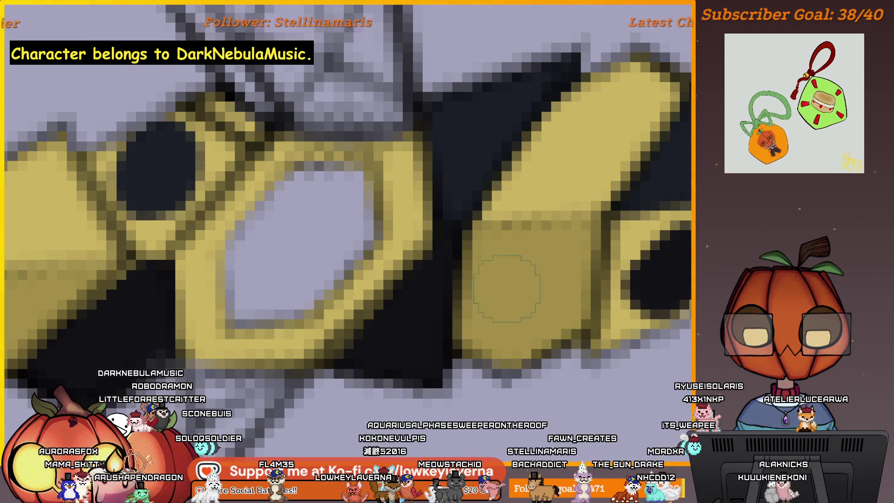
pyautogui.moveTo(506, 288); pyautogui.dragTo(586, 231)
pyautogui.scroll(-3, 477, 280)
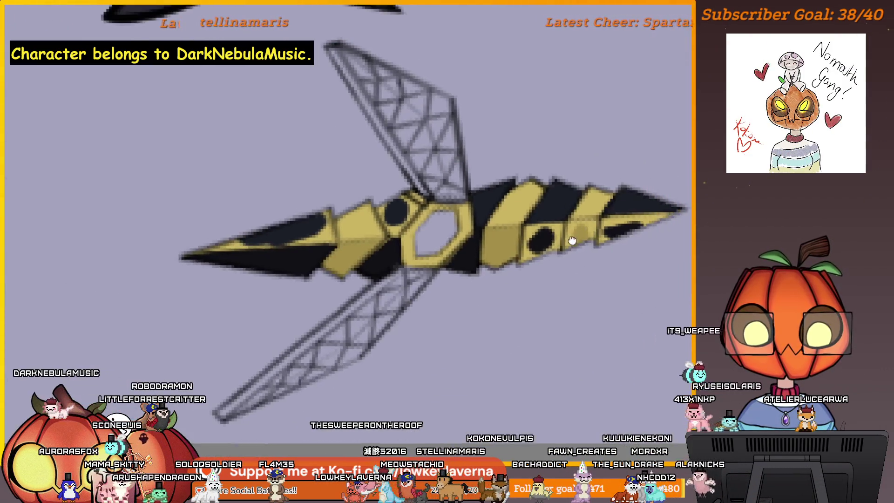
pyautogui.scroll(3, 568, 240)
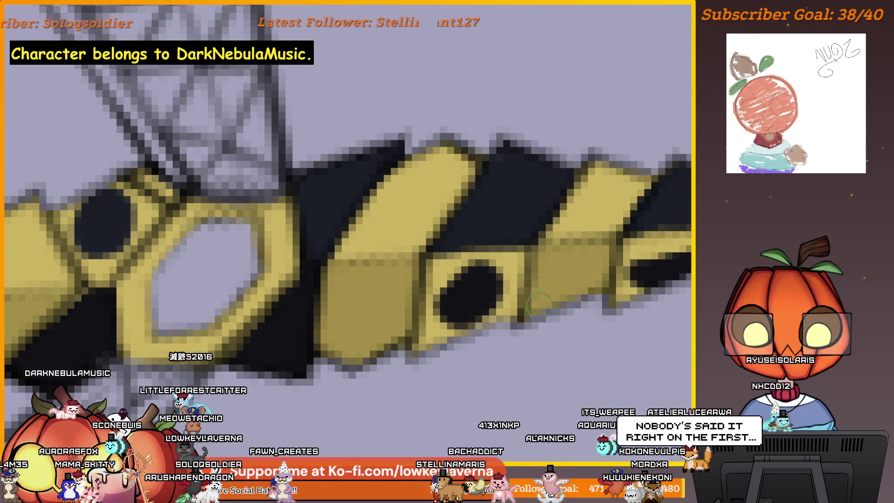
# - Darken the left edge of the black spot further along the blade
pyautogui.moveTo(539, 302)
pyautogui.mouseDown()
pyautogui.moveTo(593, 269)
pyautogui.moveTo(569, 287)
pyautogui.mouseUp()
pyautogui.moveTo(490, 312)
pyautogui.mouseDown()
pyautogui.moveTo(495, 278)
pyautogui.moveTo(485, 253)
pyautogui.moveTo(528, 241)
pyautogui.mouseUp()
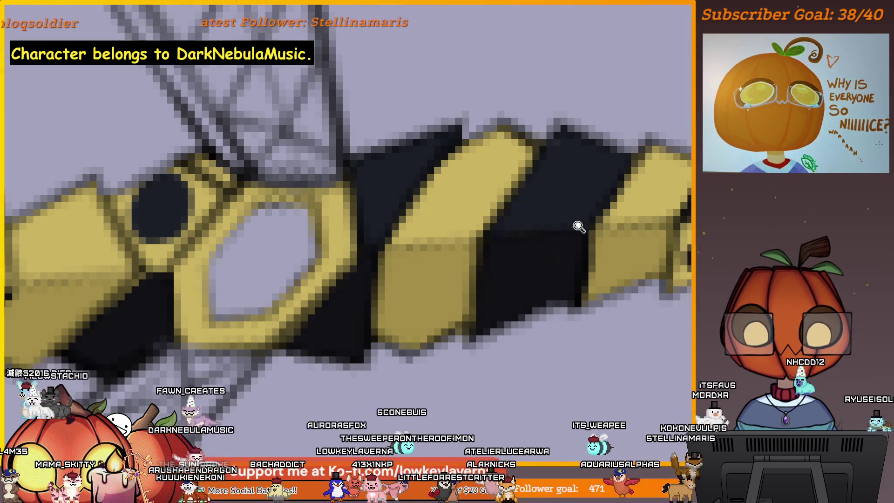
pyautogui.scroll(-3, 580, 225)
pyautogui.scroll(-3, 557, 299)
pyautogui.scroll(3, 557, 299)
pyautogui.scroll(2, 539, 280)
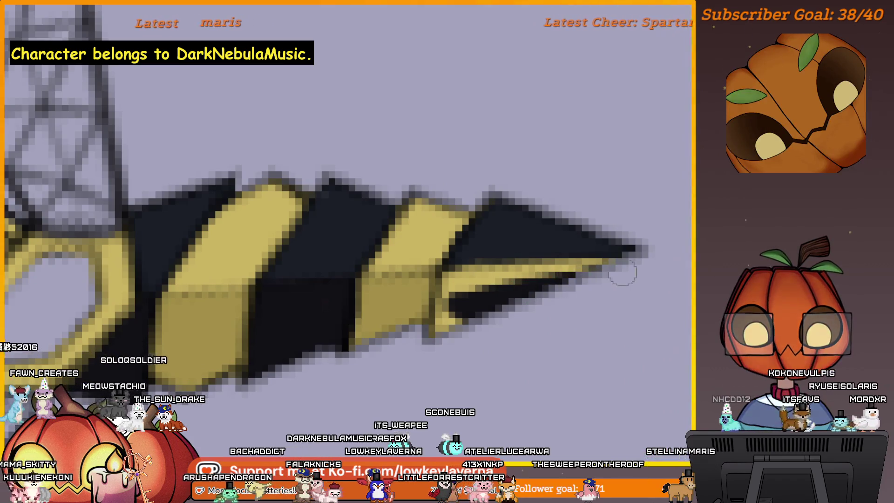
# - Carry the black stripe toward the tip and cover the yellow spill along its edge
pyautogui.moveTo(517, 292); pyautogui.dragTo(615, 269)
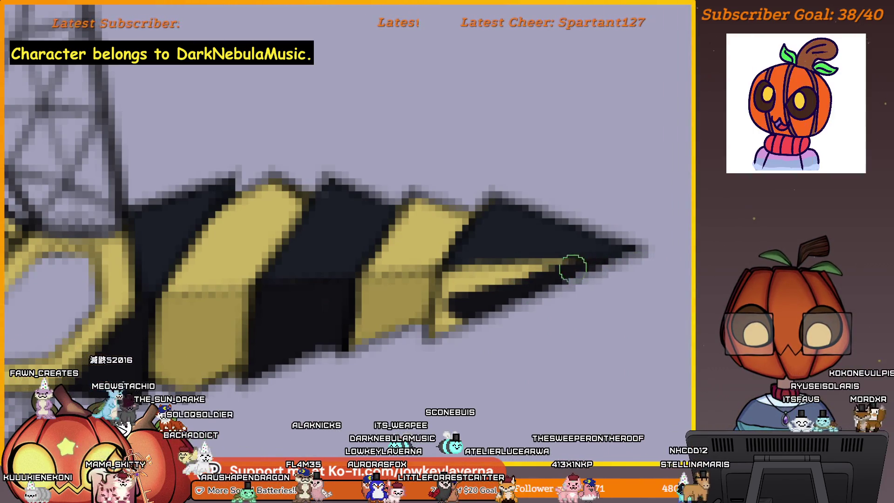
pyautogui.moveTo(492, 271)
pyautogui.mouseDown()
pyautogui.moveTo(447, 273)
pyautogui.moveTo(448, 295)
pyautogui.mouseUp()
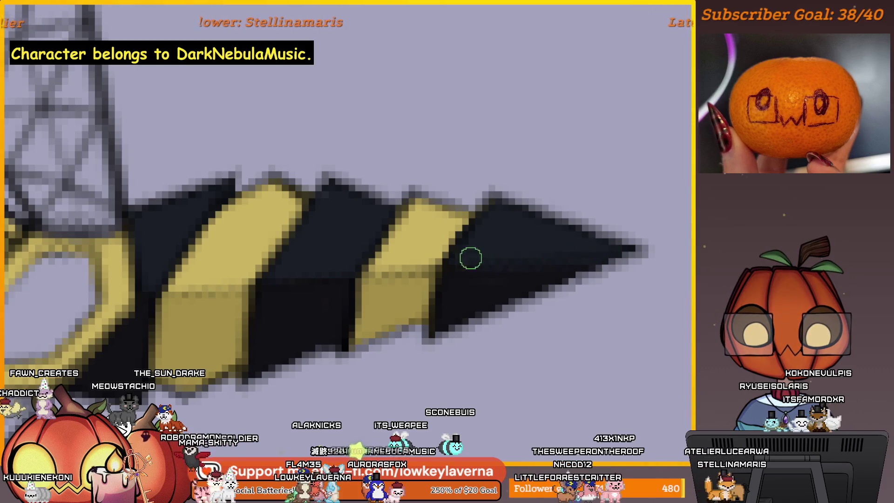
pyautogui.press(']')
pyautogui.press(']')
pyautogui.press(']')
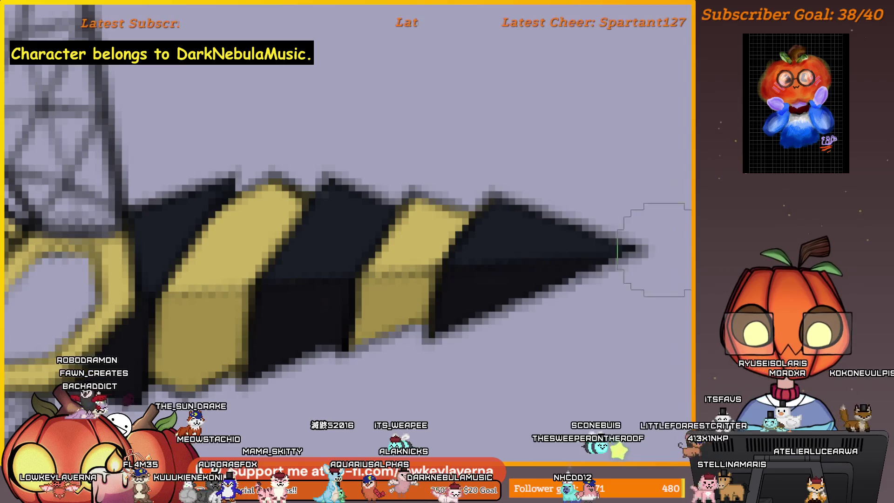
pyautogui.press('[')
pyautogui.press('[')
pyautogui.press('[')
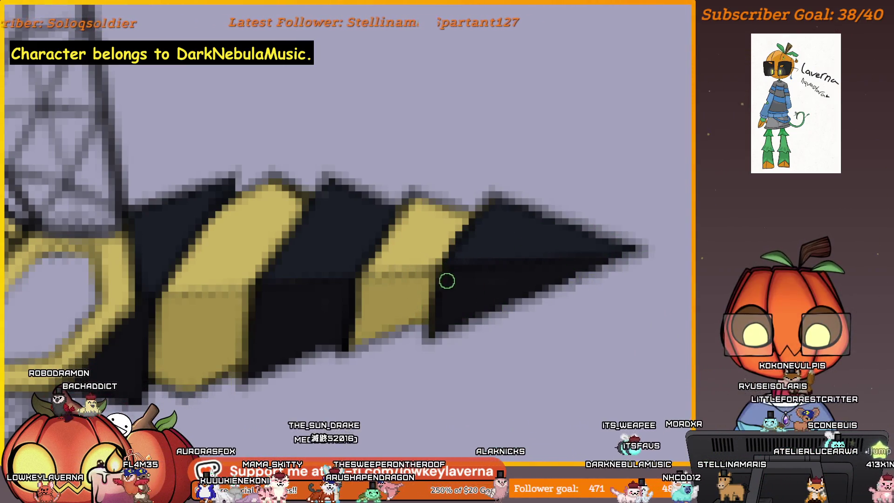
pyautogui.scroll(-3, 473, 261)
pyautogui.scroll(2, 597, 225)
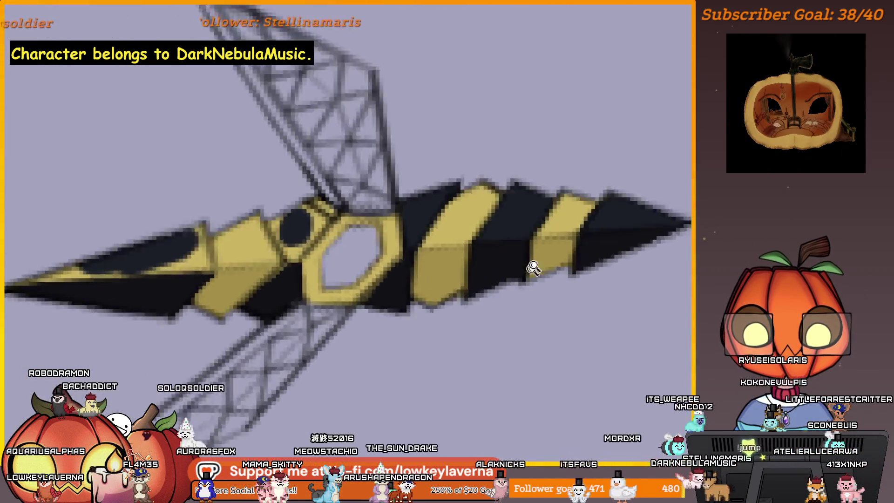
pyautogui.scroll(2, 535, 266)
pyautogui.scroll(2, 546, 225)
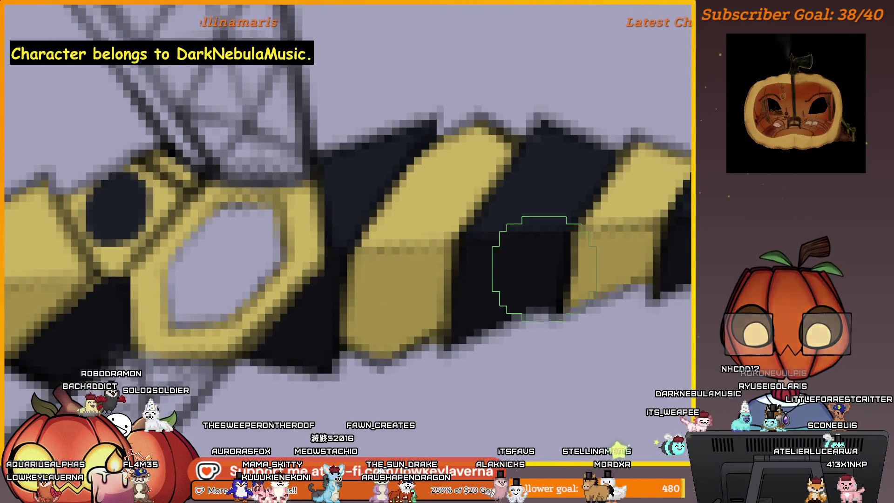
pyautogui.scroll(-1, 480, 302)
pyautogui.scroll(-3, 482, 279)
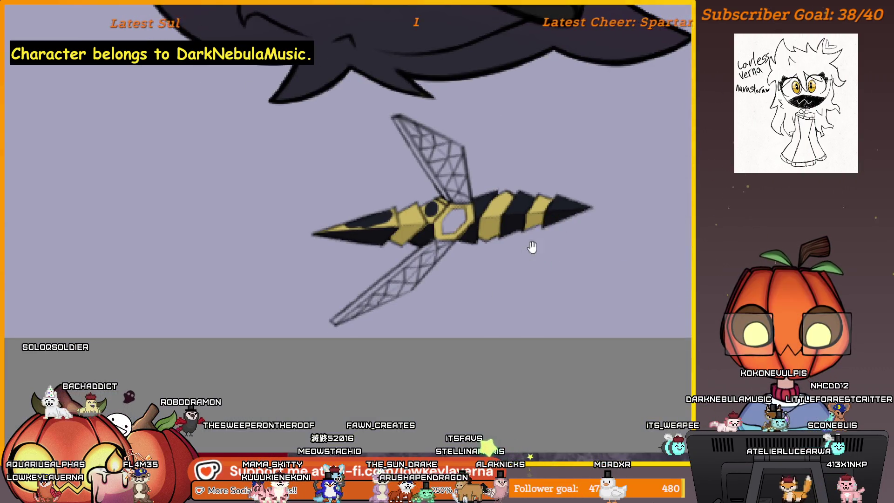
pyautogui.scroll(1, 315, 301)
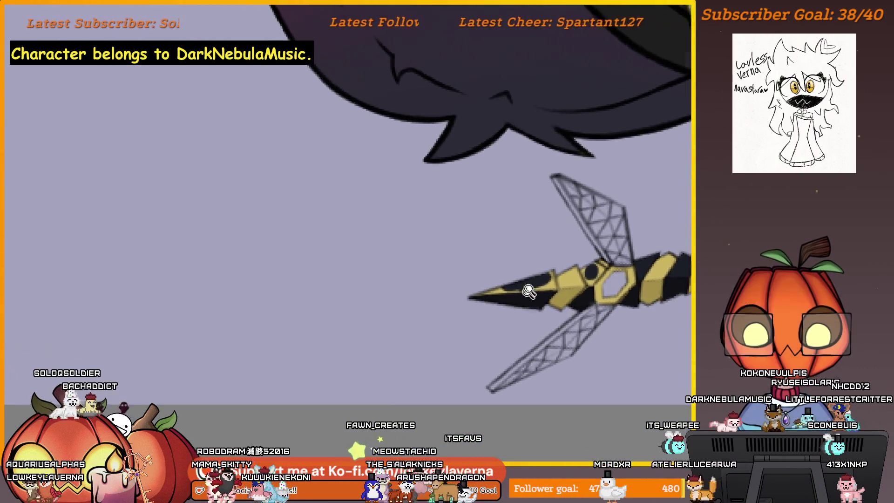
pyautogui.scroll(2, 315, 300)
pyautogui.scroll(1, 314, 301)
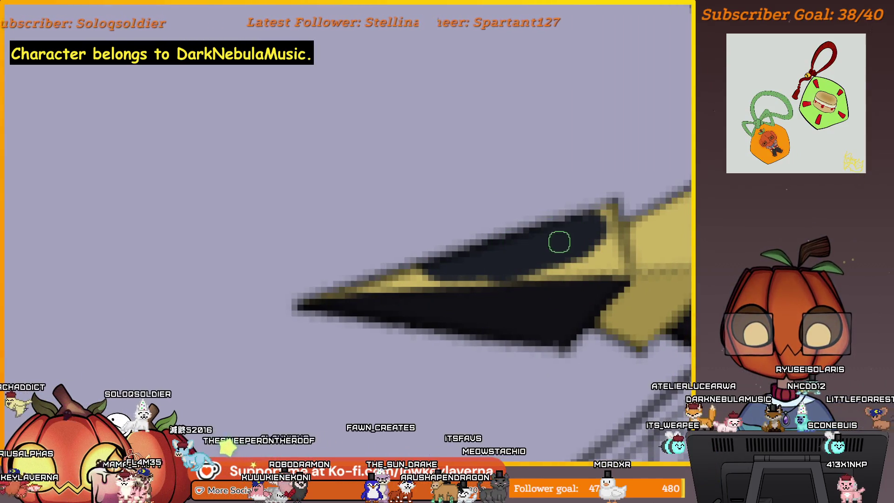
# - Paint the spike's upper edge and the yellow streak near the tip solid black
pyautogui.moveTo(608, 202); pyautogui.dragTo(616, 259)
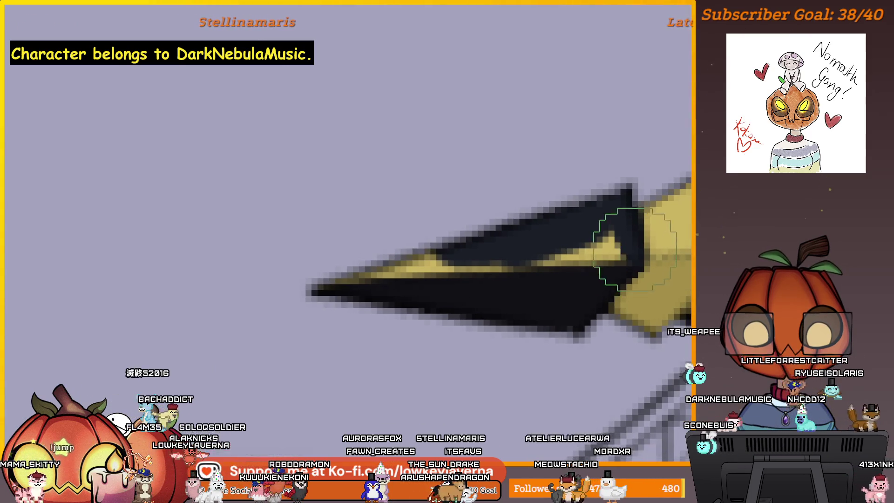
pyautogui.press('[')
pyautogui.press('[')
pyautogui.press('[')
pyautogui.moveTo(508, 264)
pyautogui.mouseDown()
pyautogui.moveTo(410, 270)
pyautogui.moveTo(319, 259)
pyautogui.mouseUp()
pyautogui.press(']')
pyautogui.press(']')
pyautogui.press(']')
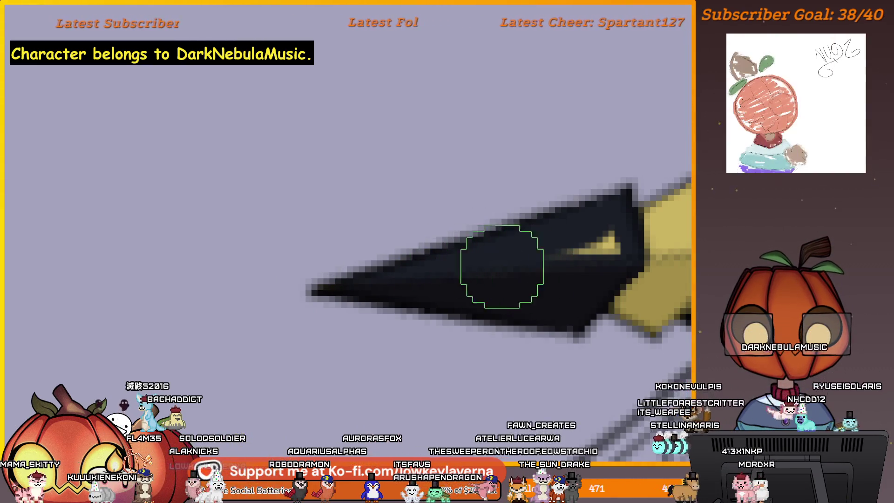
pyautogui.moveTo(646, 250); pyautogui.dragTo(498, 268)
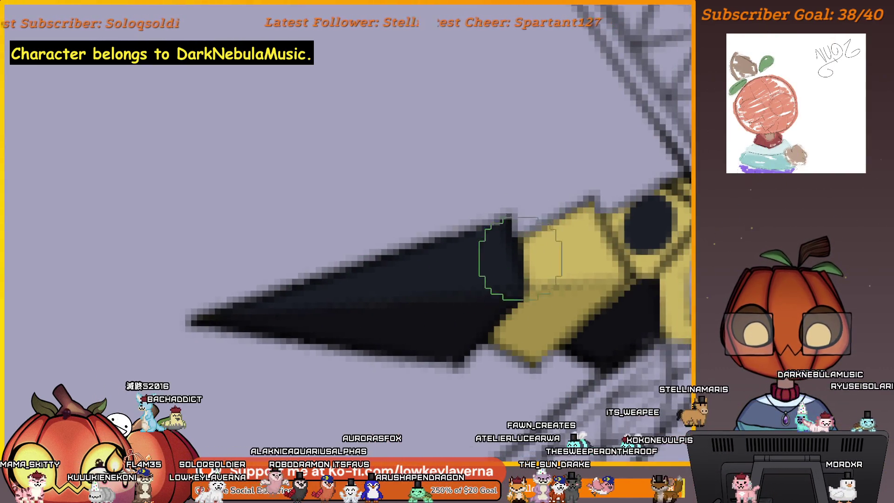
pyautogui.moveTo(657, 223); pyautogui.dragTo(535, 260)
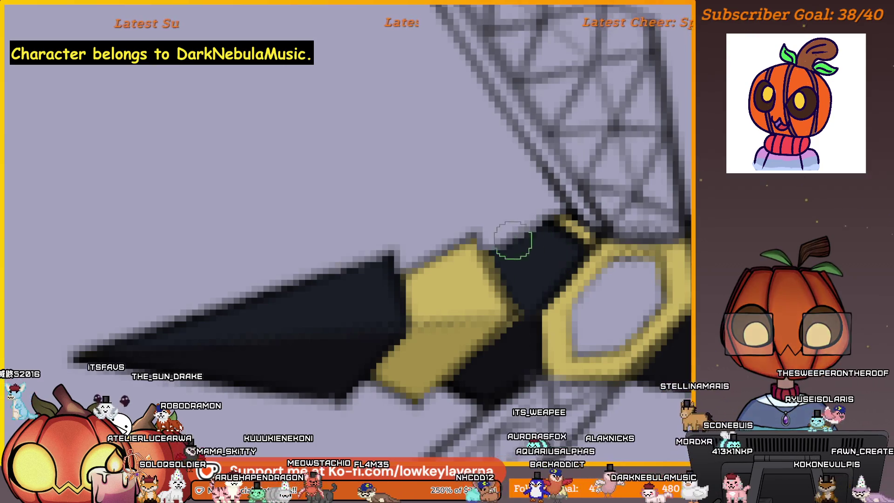
# - Level the blade in view, check the line art, and sample the stripe's black with the eyedropper
pyautogui.moveTo(539, 344); pyautogui.dragTo(554, 284)
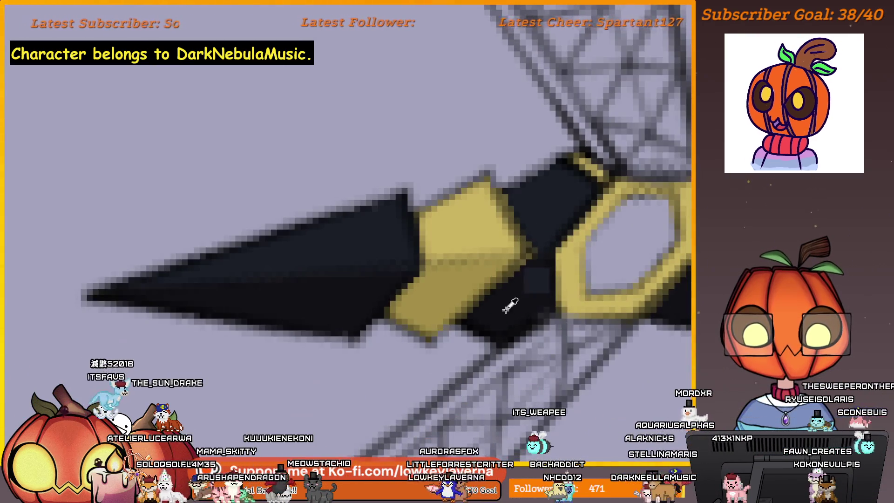
pyautogui.moveTo(584, 335); pyautogui.dragTo(561, 294)
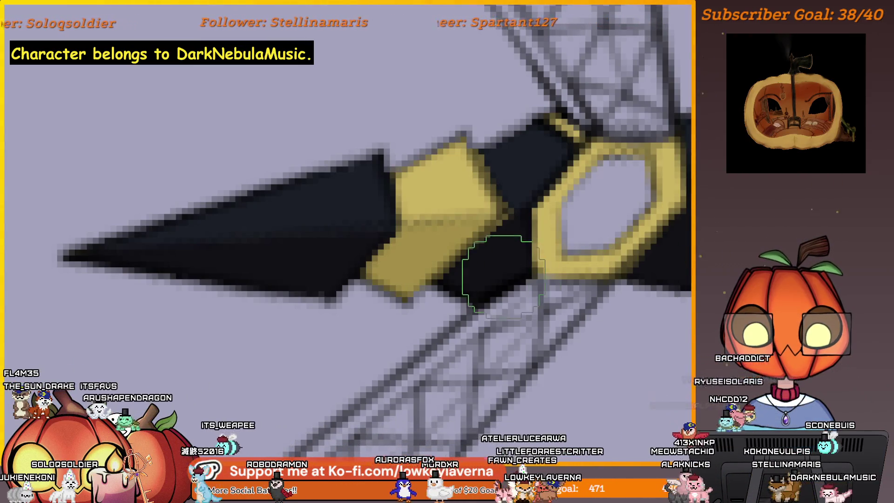
pyautogui.scroll(-2, 575, 280)
pyautogui.scroll(-2, 443, 204)
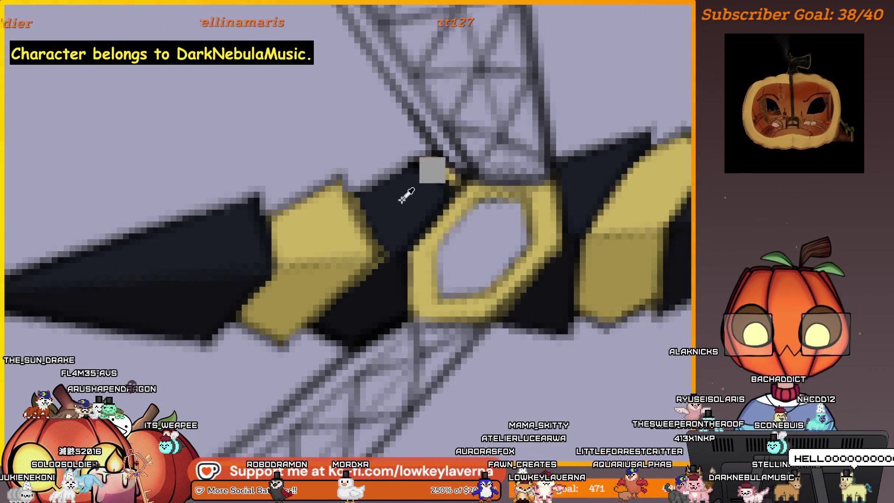
pyautogui.moveTo(585, 201)
pyautogui.mouseDown()
pyautogui.moveTo(493, 240)
pyautogui.moveTo(587, 242)
pyautogui.moveTo(621, 409)
pyautogui.mouseUp()
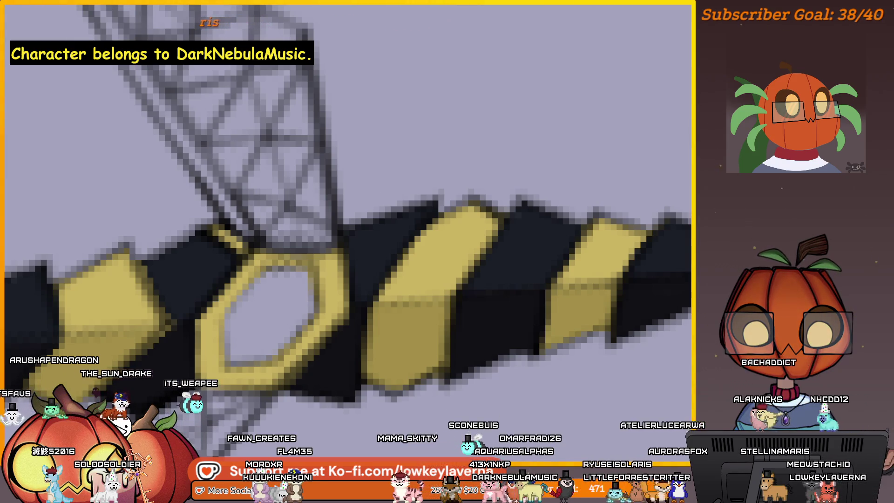
pyautogui.hotkey('ctrl', 'z')
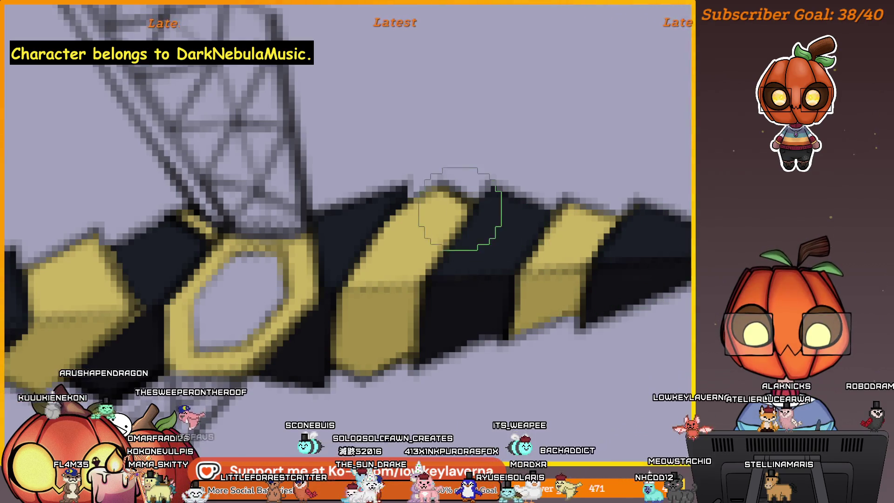
pyautogui.scroll(-2, 521, 215)
pyautogui.click(305, 239)
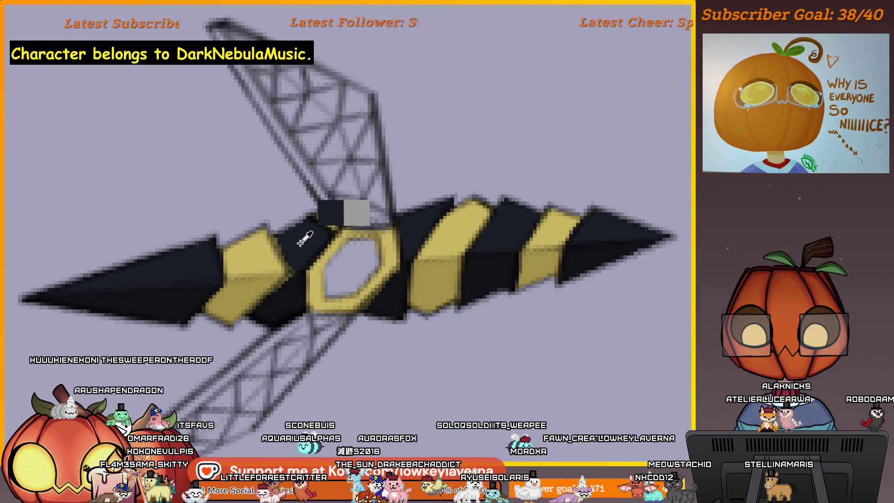
pyautogui.scroll(-2, 527, 183)
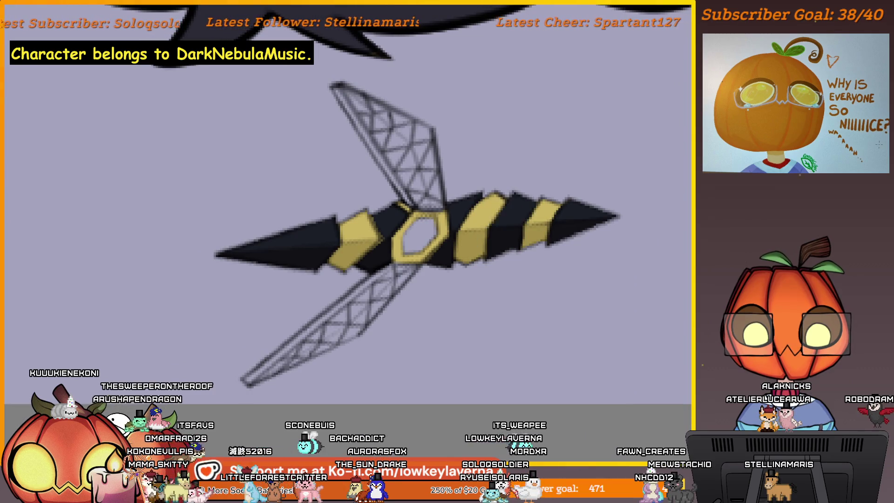
pyautogui.scroll(3, 309, 328)
# - Frame the striped weapon and paint the first black spots on the yellow blade
pyautogui.moveTo(309, 329); pyautogui.dragTo(509, 280)
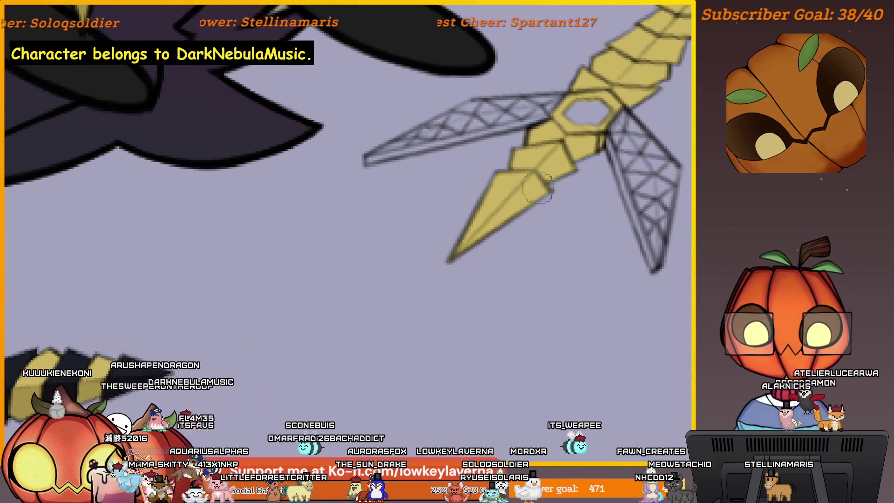
pyautogui.scroll(-3, 539, 185)
pyautogui.scroll(2, 555, 181)
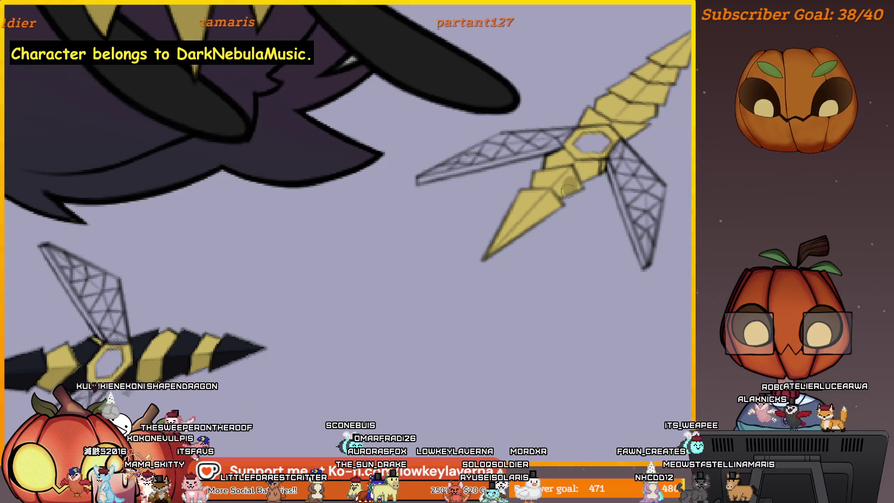
pyautogui.moveTo(485, 254); pyautogui.dragTo(643, 172)
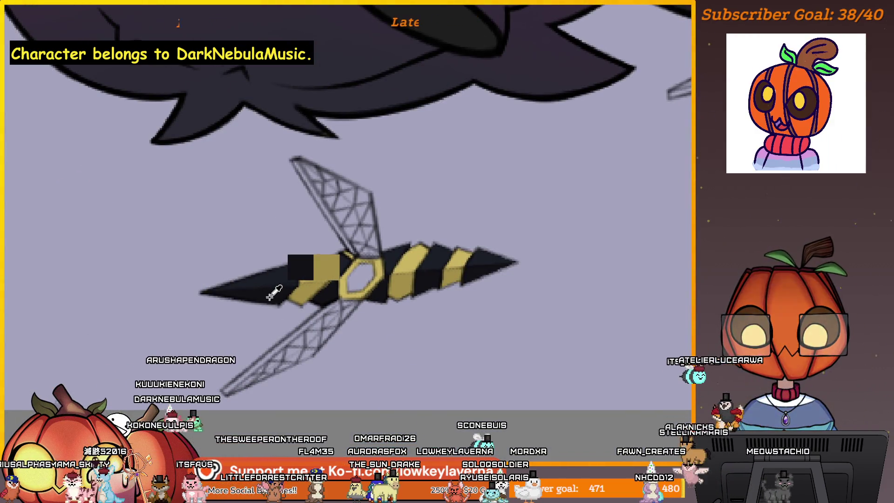
pyautogui.moveTo(273, 282); pyautogui.dragTo(397, 309)
pyautogui.moveTo(537, 225); pyautogui.dragTo(516, 241)
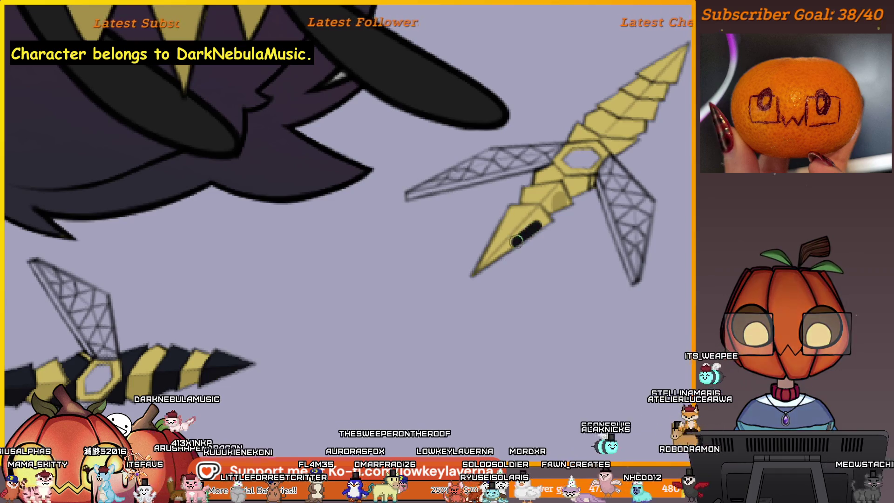
pyautogui.scroll(-1, 583, 189)
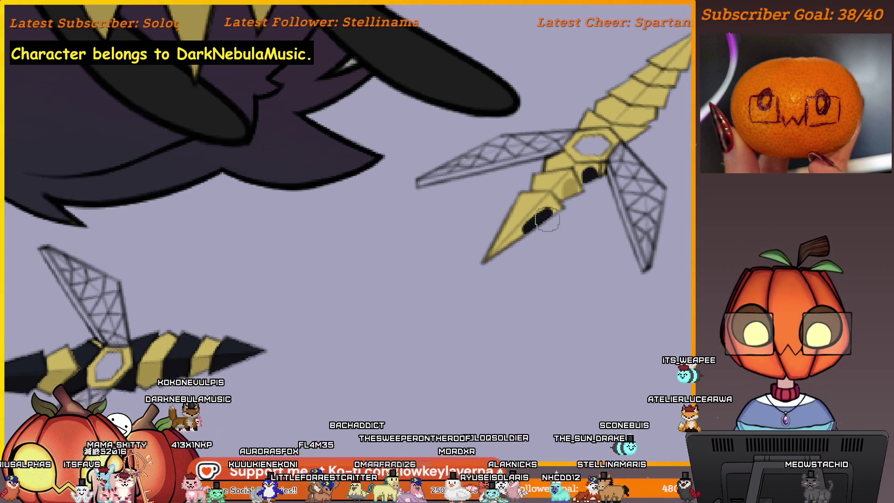
pyautogui.moveTo(570, 206); pyautogui.dragTo(779, 98)
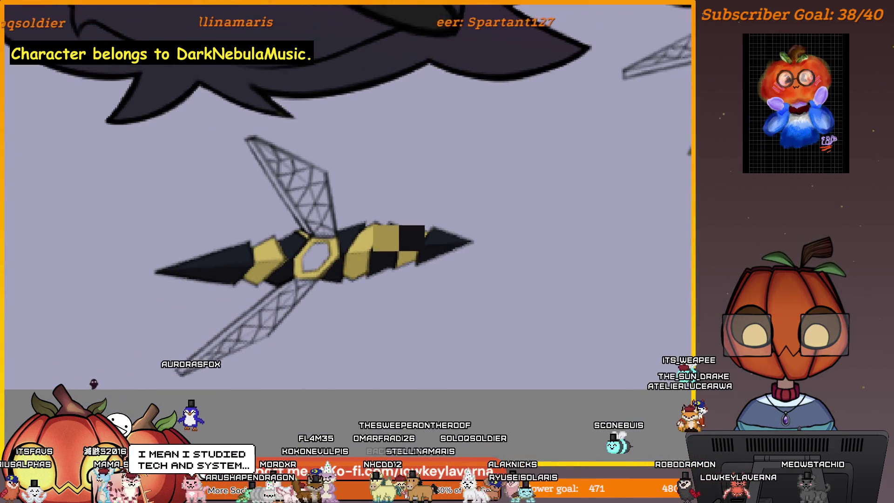
pyautogui.moveTo(529, 212)
pyautogui.mouseDown()
pyautogui.moveTo(360, 366)
pyautogui.moveTo(468, 264)
pyautogui.mouseUp()
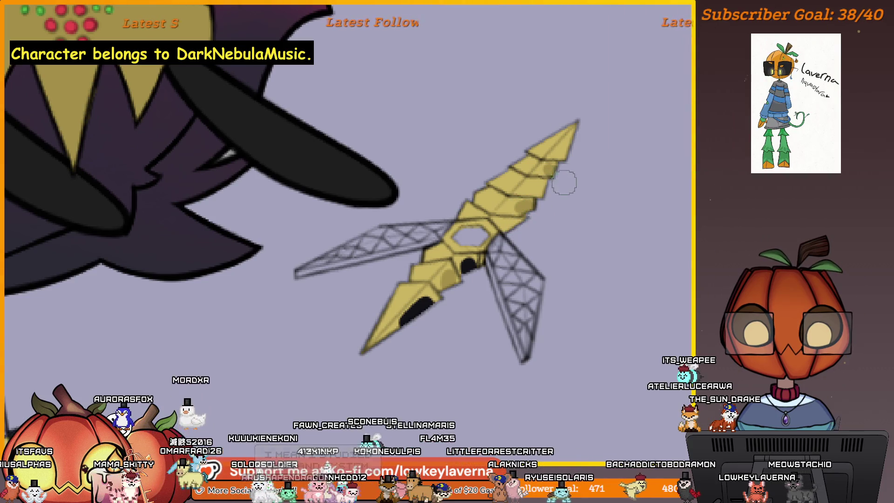
pyautogui.moveTo(515, 236); pyautogui.dragTo(508, 224)
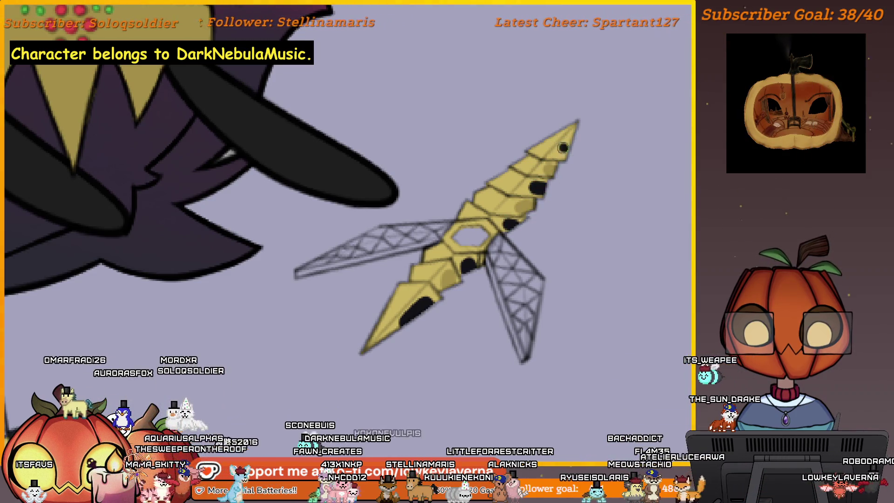
# - Dot black spots onto the blade's upper segments above the hexagonal opening
pyautogui.moveTo(543, 185)
pyautogui.mouseDown()
pyautogui.moveTo(431, 296)
pyautogui.moveTo(511, 278)
pyautogui.mouseUp()
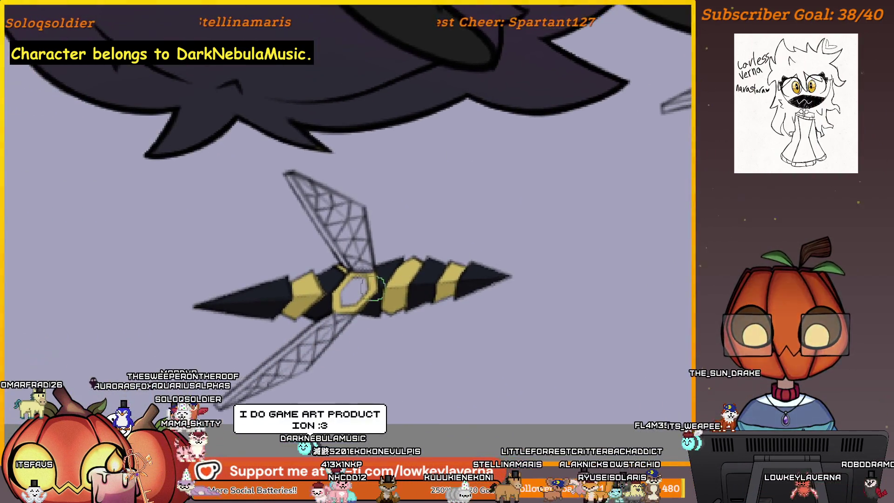
pyautogui.moveTo(377, 236); pyautogui.dragTo(426, 289)
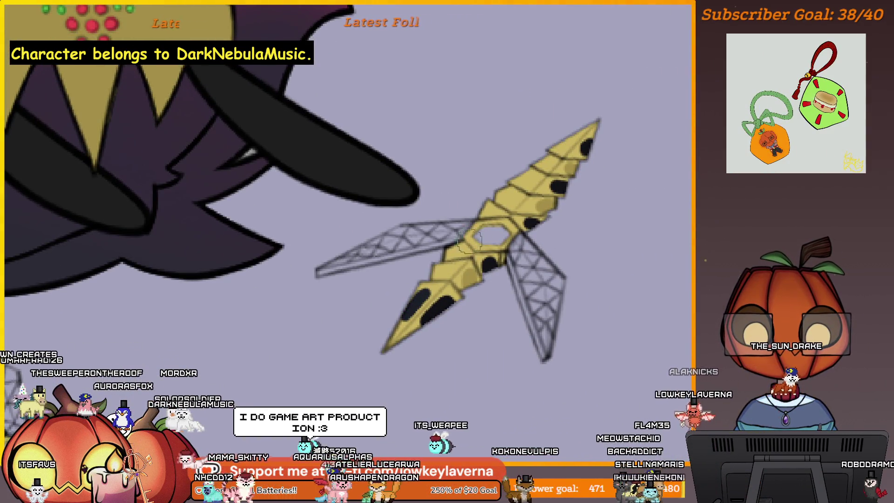
pyautogui.moveTo(486, 208); pyautogui.dragTo(489, 212)
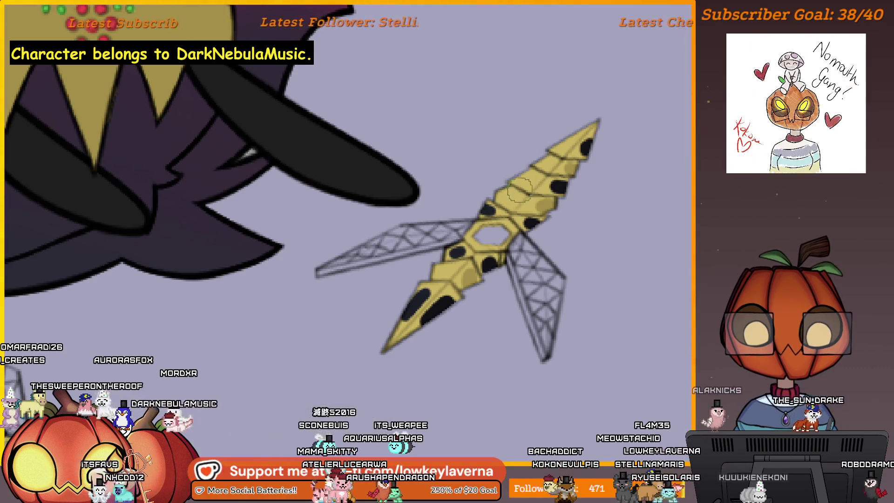
pyautogui.moveTo(521, 177); pyautogui.dragTo(524, 179)
pyautogui.moveTo(564, 144); pyautogui.dragTo(543, 169)
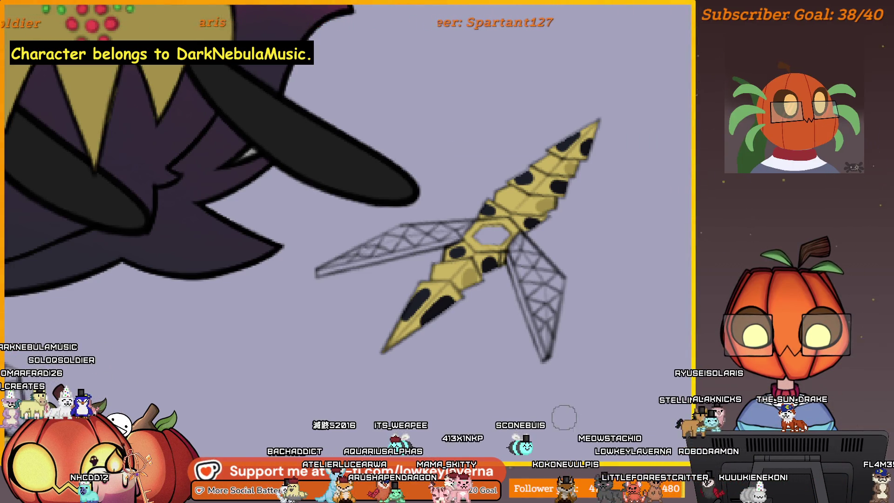
pyautogui.scroll(5, 437, 337)
pyautogui.scroll(5, 433, 215)
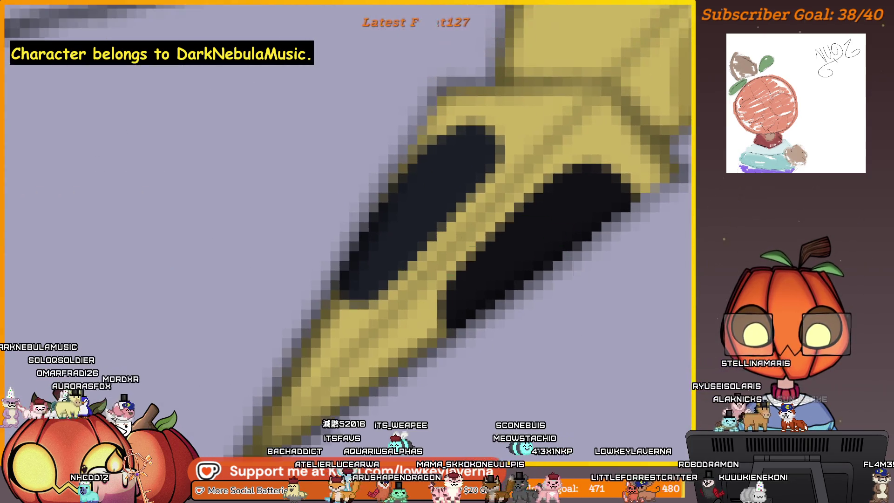
pyautogui.scroll(-3, 570, 192)
pyautogui.scroll(3, 545, 301)
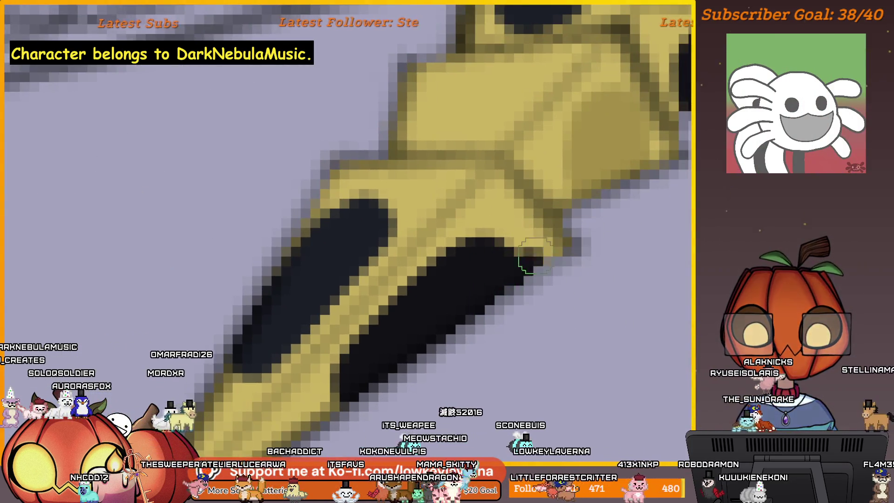
pyautogui.scroll(-3, 602, 233)
pyautogui.scroll(4, 575, 256)
# - Paint black onto the blade tip and adjust the brush size for filling it solid
pyautogui.moveTo(579, 279); pyautogui.dragTo(547, 226)
pyautogui.scroll(-2, 538, 210)
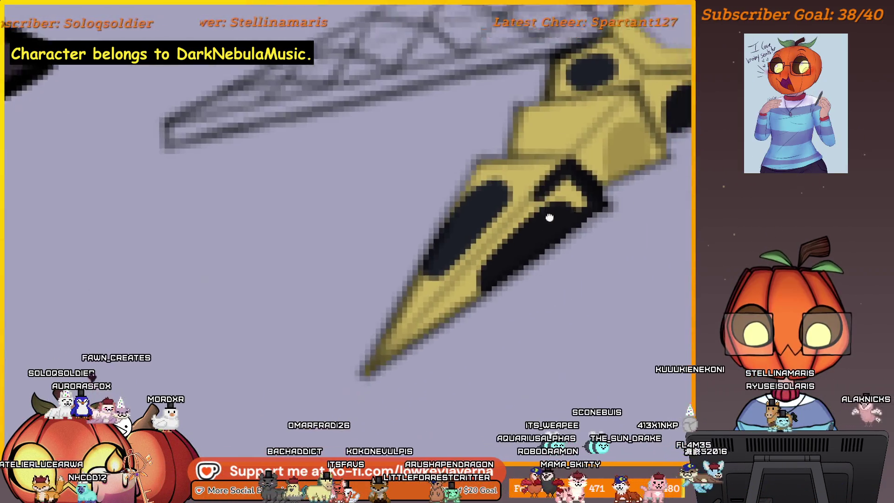
pyautogui.scroll(-2, 545, 175)
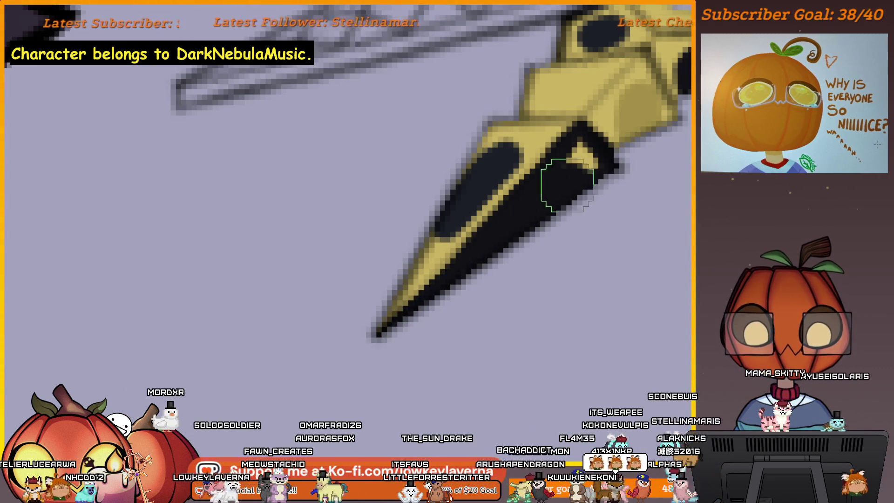
pyautogui.moveTo(564, 186)
pyautogui.mouseDown()
pyautogui.moveTo(529, 250)
pyautogui.moveTo(565, 226)
pyautogui.moveTo(542, 216)
pyautogui.moveTo(529, 226)
pyautogui.mouseUp()
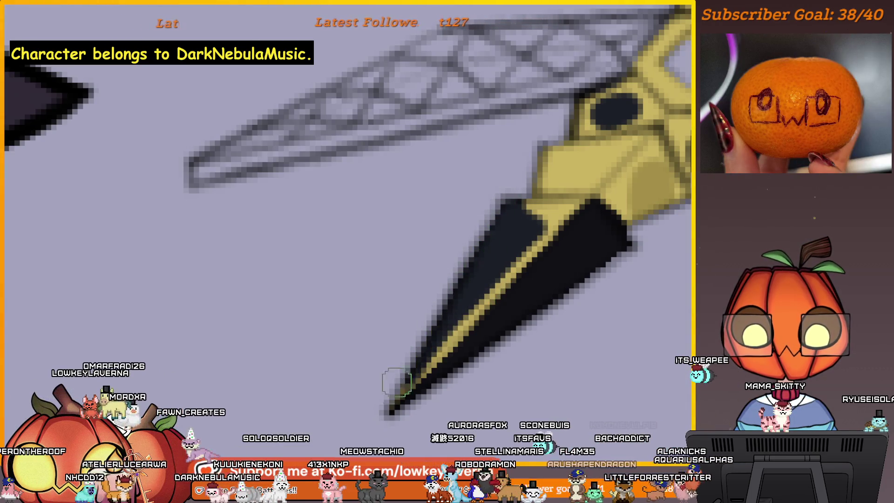
pyautogui.moveTo(396, 382); pyautogui.dragTo(485, 194)
pyautogui.scroll(-2, 485, 193)
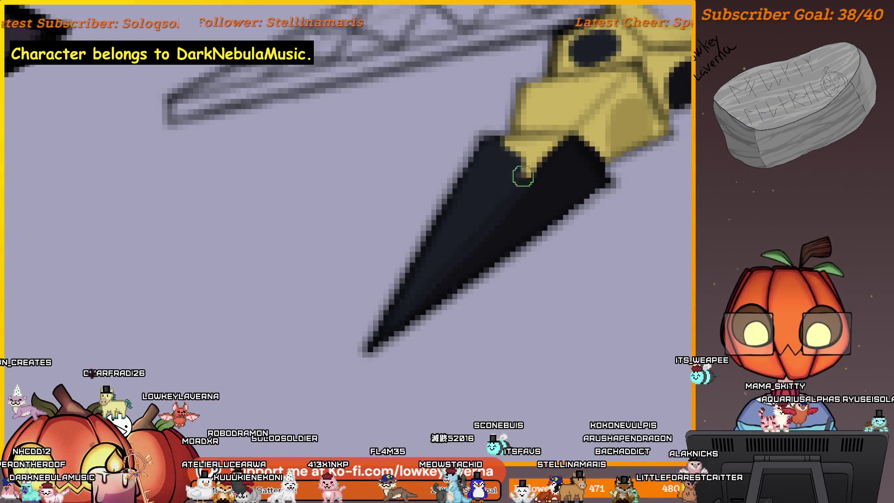
pyautogui.scroll(-2, 523, 177)
pyautogui.scroll(2, 559, 276)
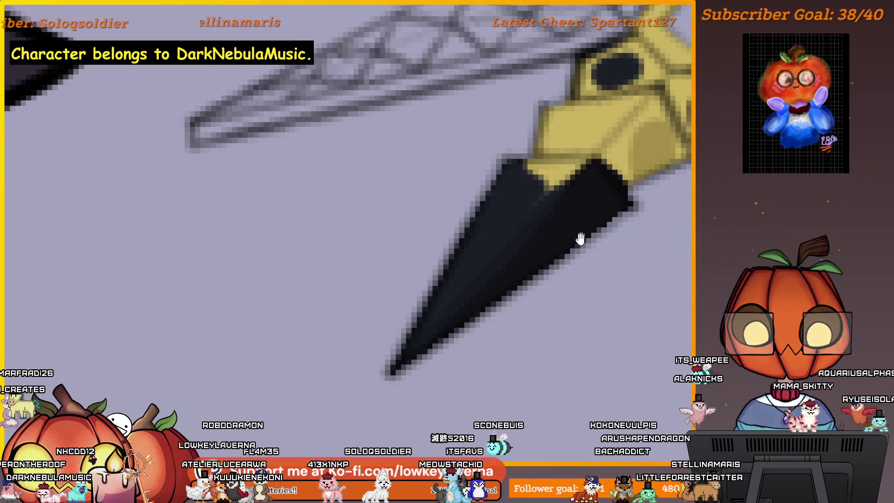
pyautogui.moveTo(580, 238); pyautogui.dragTo(565, 213)
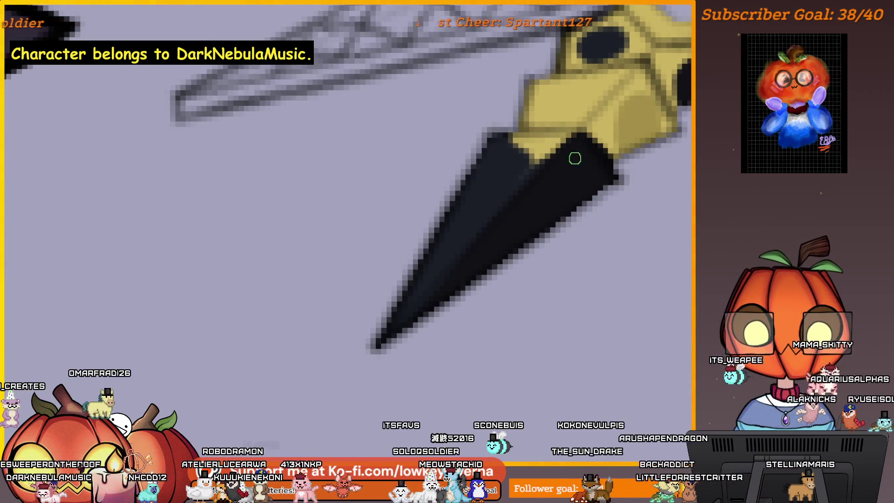
pyautogui.press(']')
pyautogui.press('[')
pyautogui.press('[')
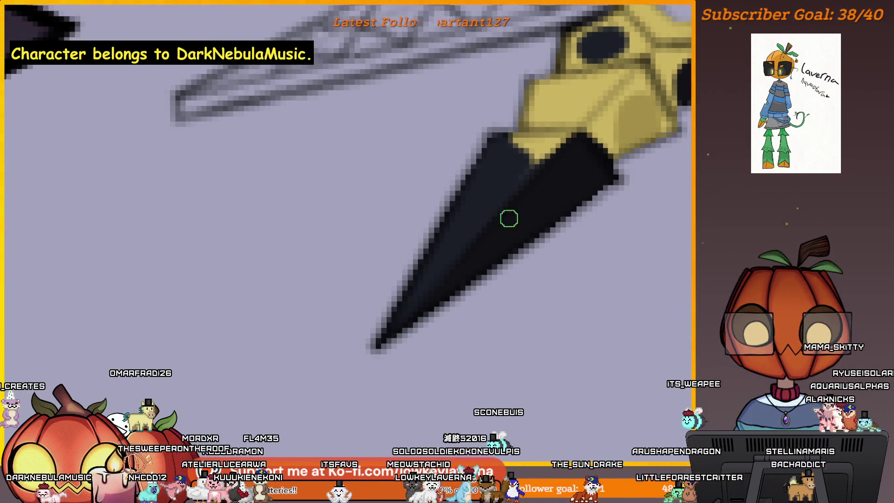
pyautogui.scroll(3, 490, 214)
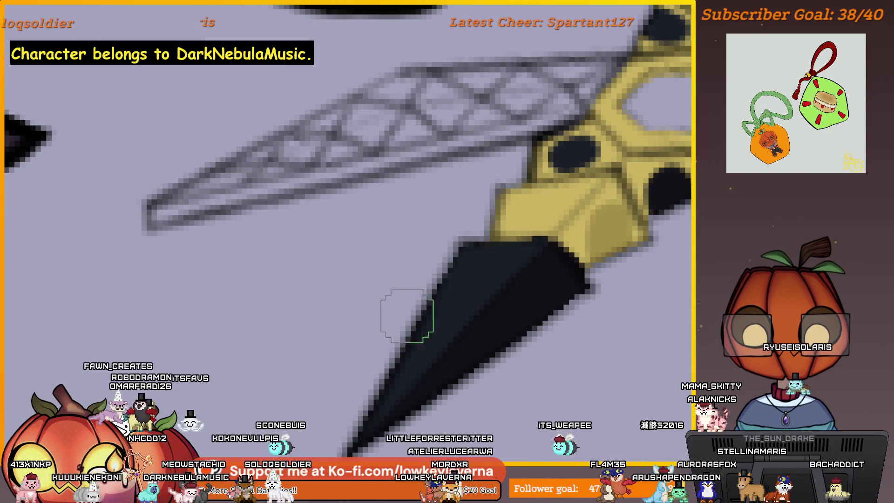
pyautogui.scroll(1, 542, 208)
pyautogui.scroll(-1, 542, 244)
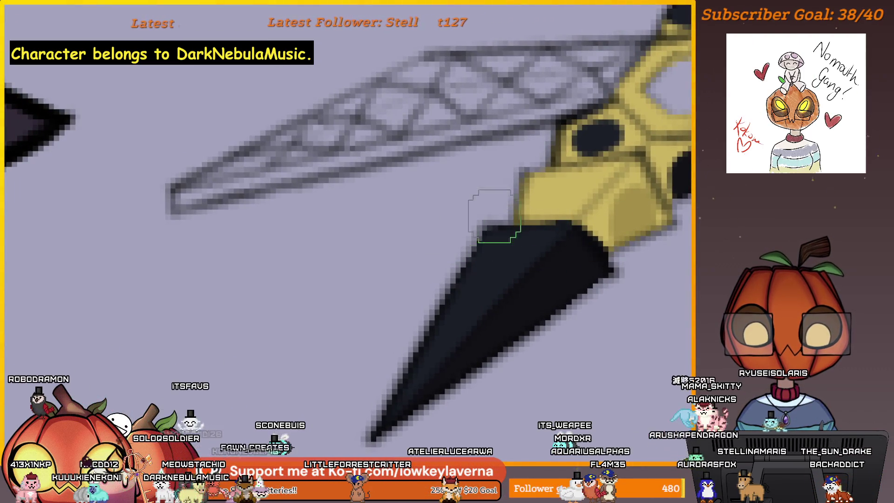
pyautogui.scroll(-3, 594, 209)
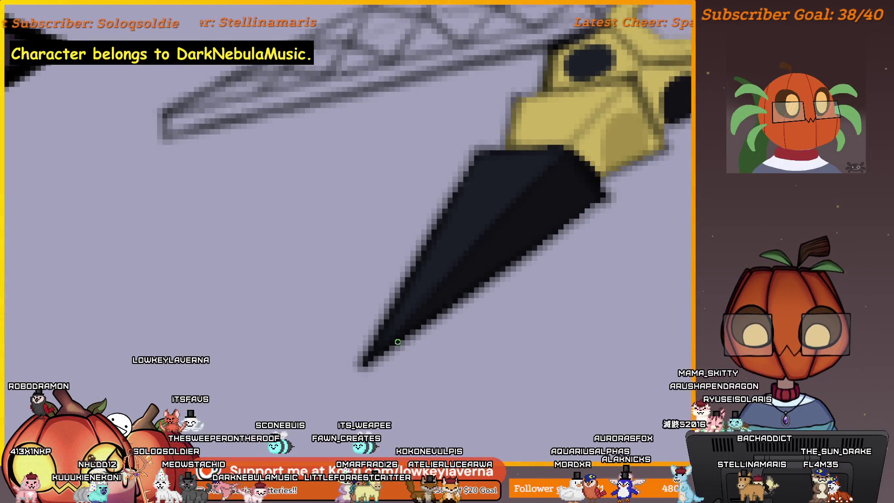
pyautogui.scroll(-1, 498, 264)
pyautogui.scroll(1, 507, 283)
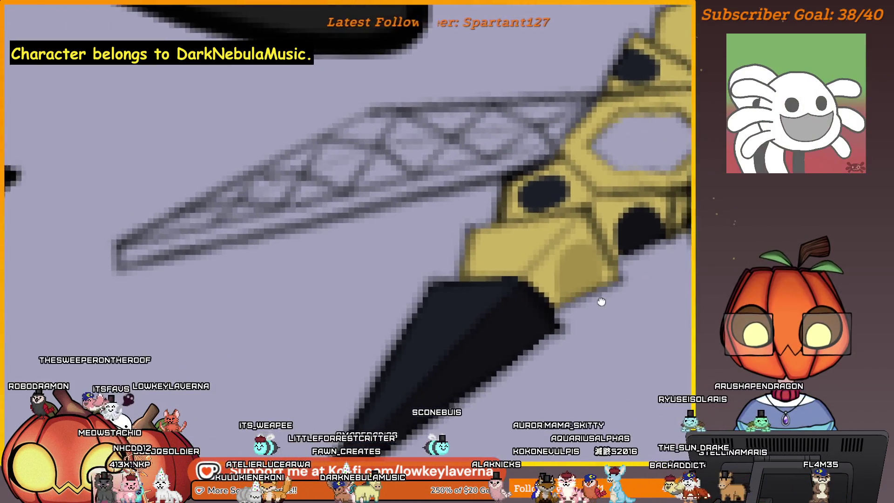
# - Paint black over part of the stinger's yellow handle section
pyautogui.moveTo(569, 339); pyautogui.dragTo(598, 300)
pyautogui.moveTo(563, 261); pyautogui.dragTo(565, 286)
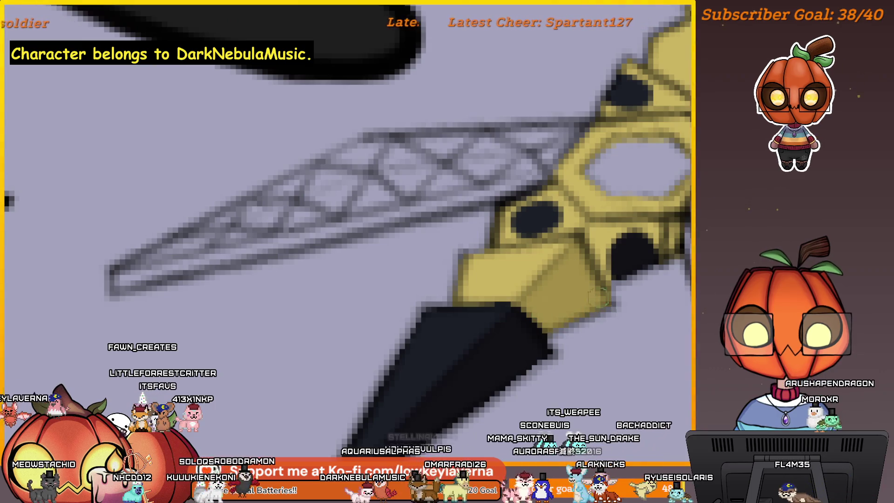
pyautogui.scroll(-2, 572, 328)
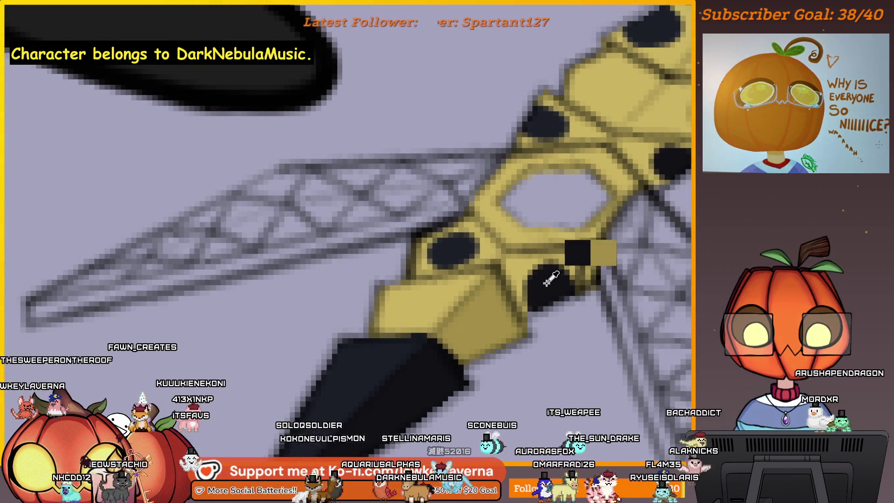
pyautogui.moveTo(539, 310); pyautogui.dragTo(545, 292)
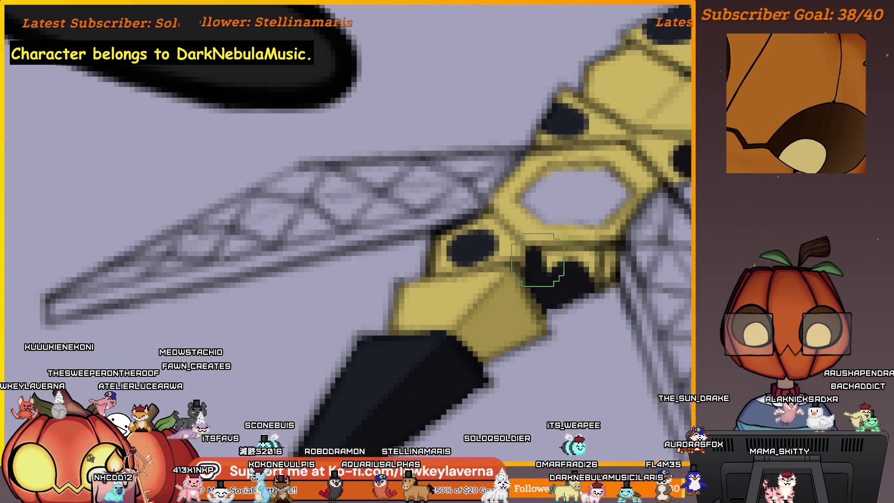
pyautogui.moveTo(532, 259); pyautogui.dragTo(595, 258)
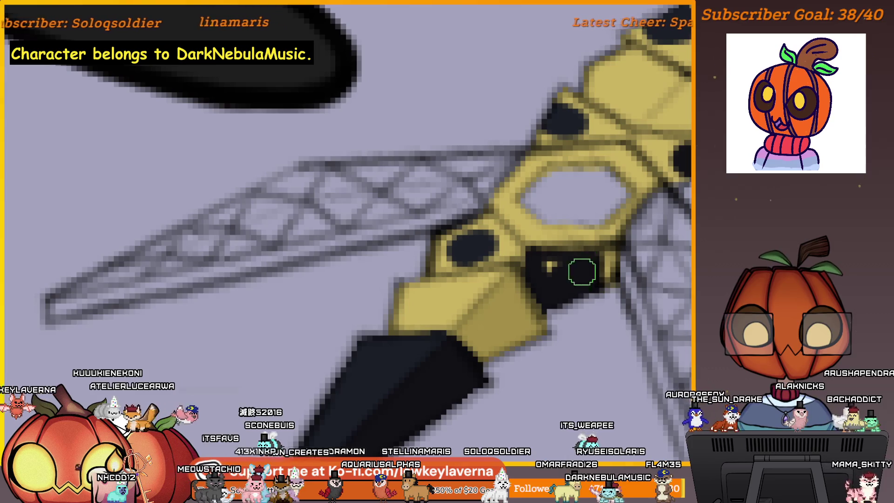
pyautogui.moveTo(545, 271); pyautogui.dragTo(563, 261)
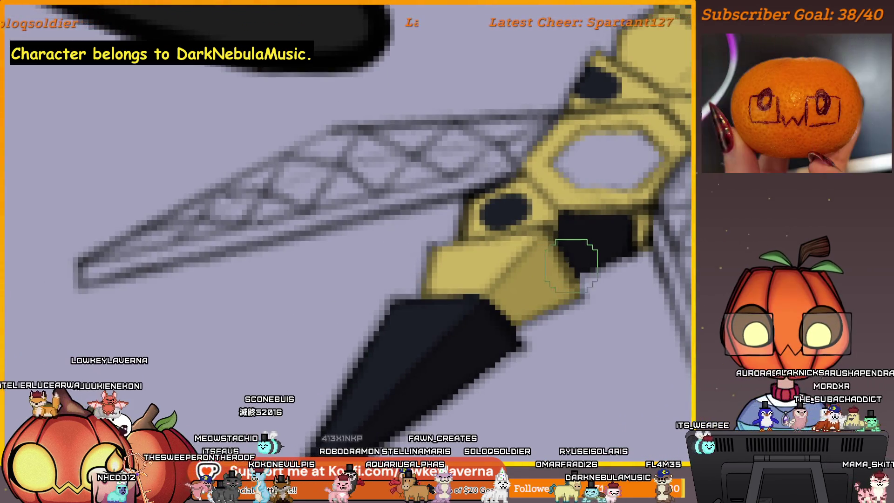
pyautogui.scroll(1, 569, 230)
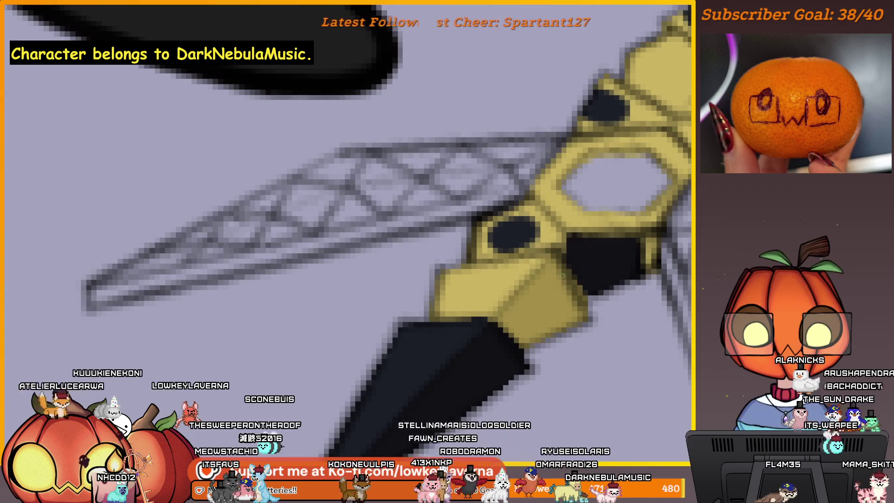
pyautogui.moveTo(597, 210); pyautogui.dragTo(637, 229)
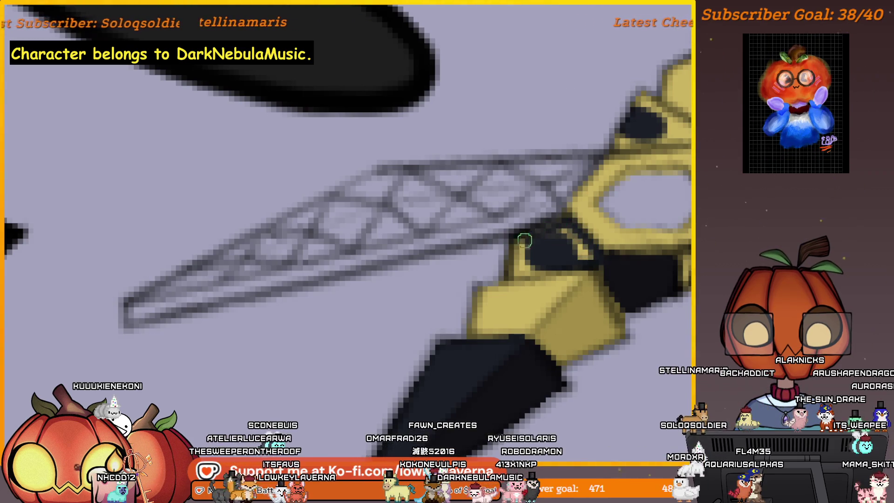
# - With a smaller brush, blacken the yellow beside the ring and the strip below, then sample the dark colour
pyautogui.press('[')
pyautogui.press('[')
pyautogui.press('[')
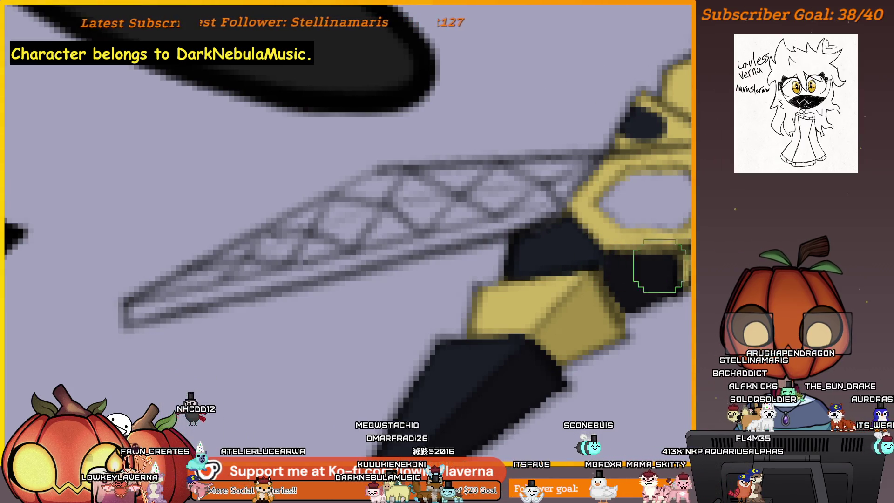
pyautogui.scroll(-2, 588, 259)
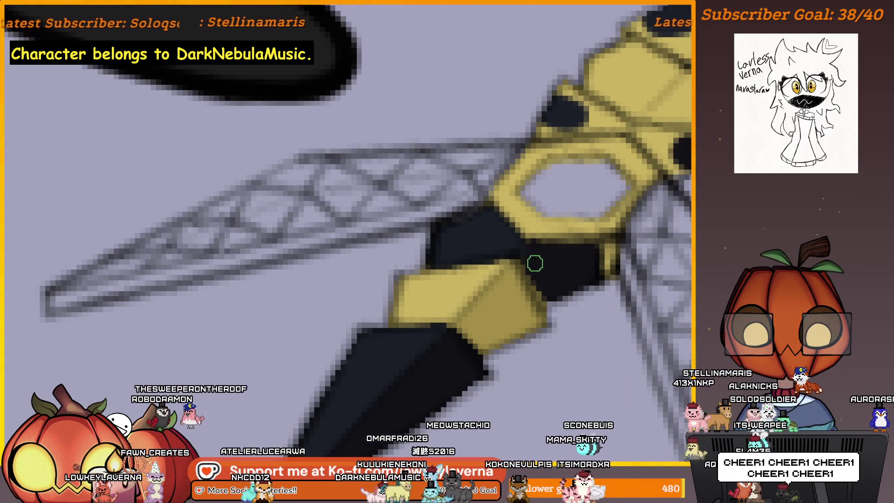
pyautogui.moveTo(595, 269)
pyautogui.mouseDown()
pyautogui.moveTo(564, 266)
pyautogui.moveTo(605, 184)
pyautogui.moveTo(605, 285)
pyautogui.moveTo(616, 287)
pyautogui.mouseUp()
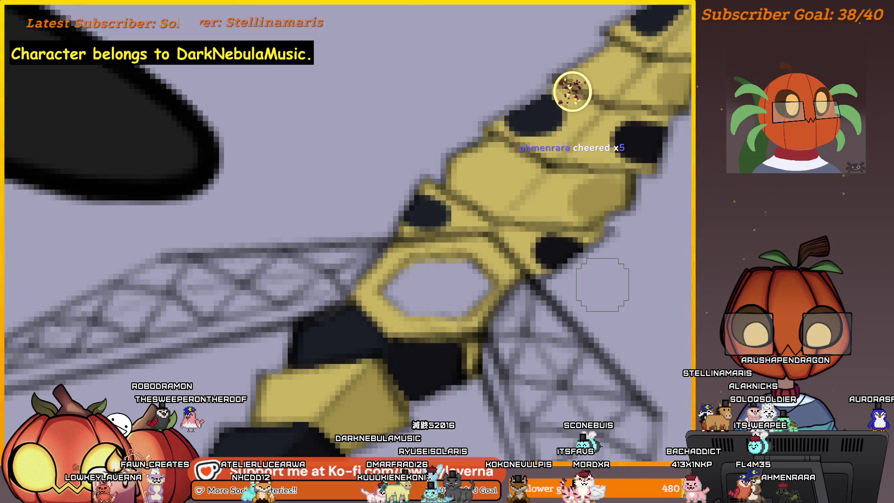
pyautogui.moveTo(543, 266); pyautogui.dragTo(577, 245)
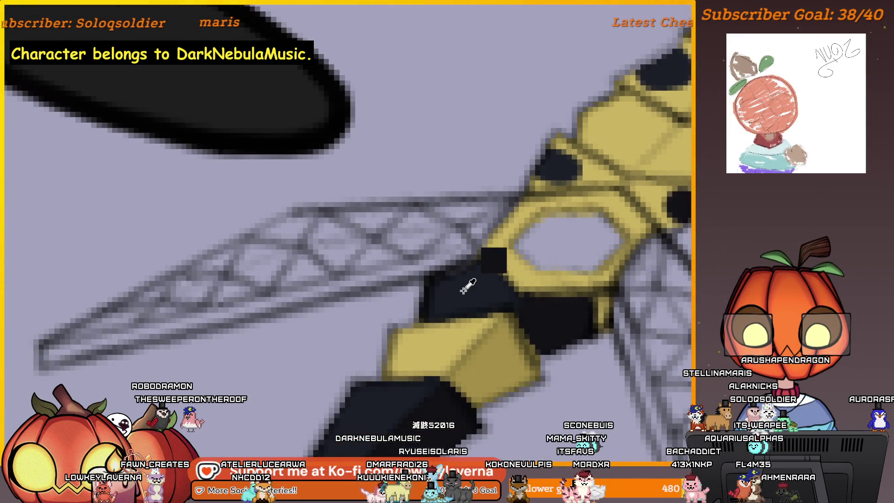
pyautogui.scroll(2, 463, 226)
pyautogui.scroll(2, 463, 225)
pyautogui.scroll(2, 463, 226)
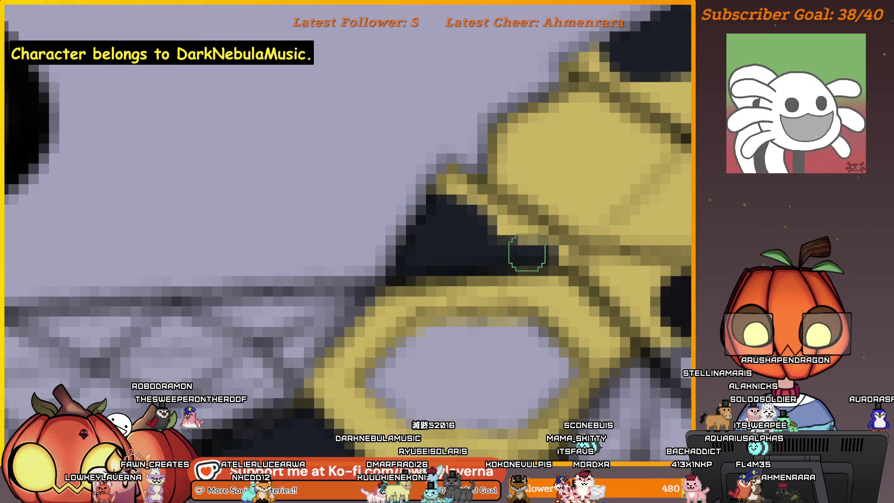
pyautogui.moveTo(563, 255); pyautogui.dragTo(461, 196)
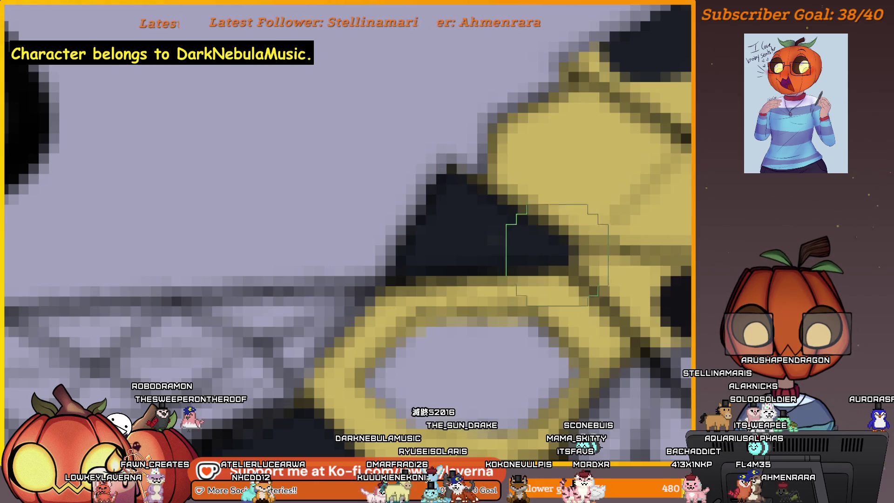
pyautogui.scroll(-2, 416, 248)
pyautogui.scroll(-2, 519, 225)
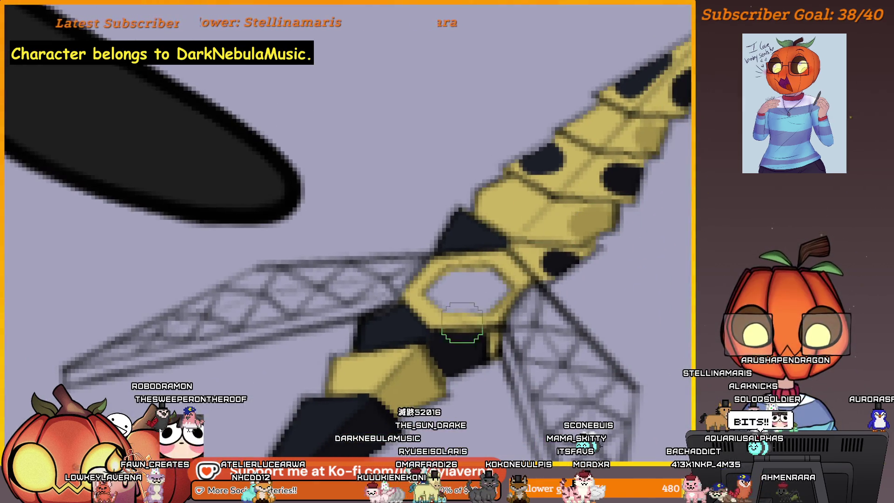
pyautogui.moveTo(553, 257); pyautogui.dragTo(529, 285)
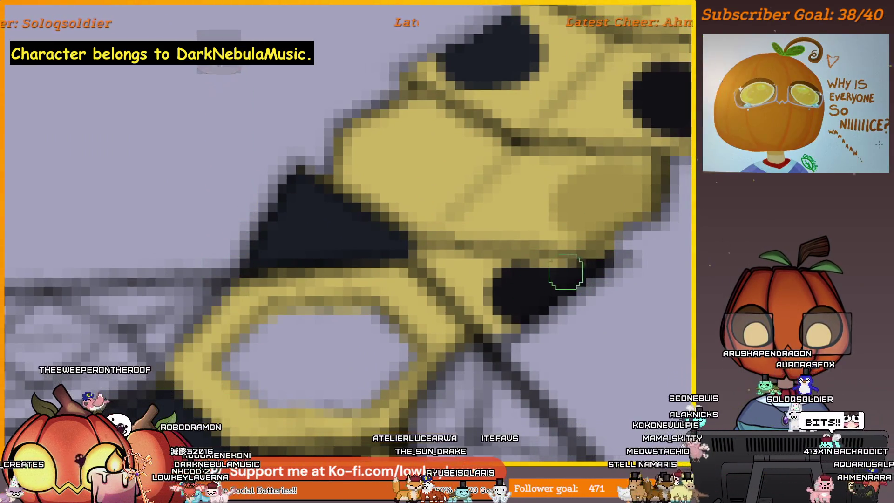
pyautogui.moveTo(421, 260)
pyautogui.mouseDown()
pyautogui.moveTo(490, 308)
pyautogui.moveTo(469, 289)
pyautogui.moveTo(580, 293)
pyautogui.moveTo(567, 270)
pyautogui.mouseUp()
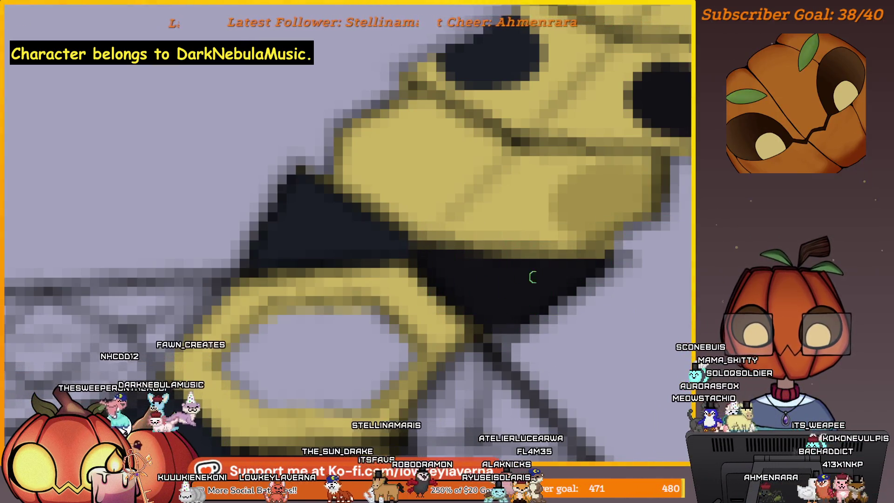
pyautogui.scroll(-3, 535, 275)
pyautogui.keyDown('ctrl'); pyautogui.click(474, 228); pyautogui.keyUp('ctrl')
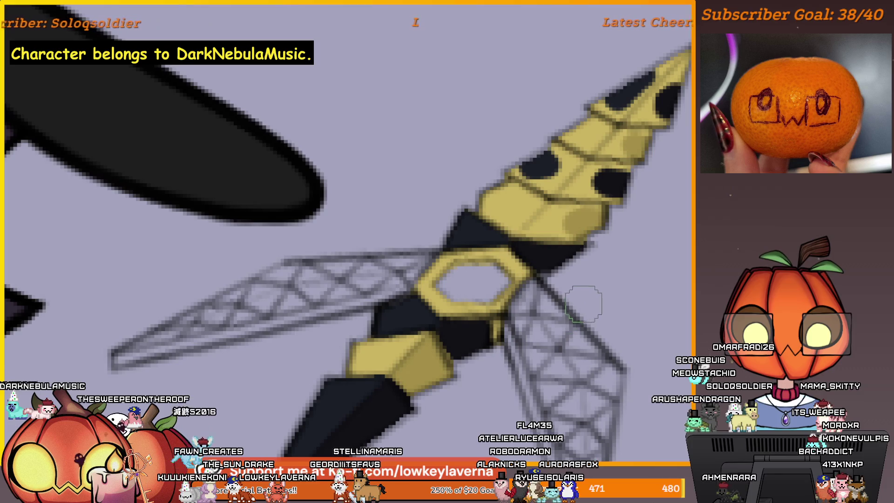
# - Flip the canvas, enlarge the brush and paint a black band across the stinger
pyautogui.press('m')
pyautogui.scroll(-3, 579, 289)
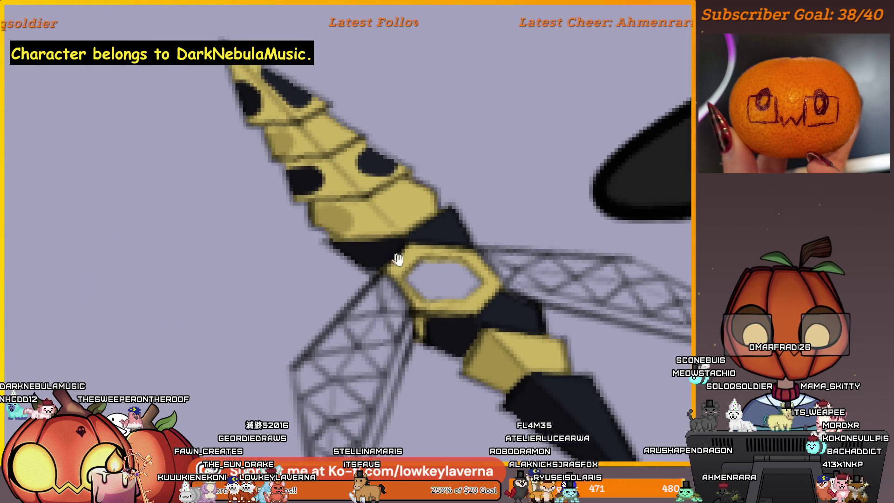
pyautogui.scroll(2, 579, 286)
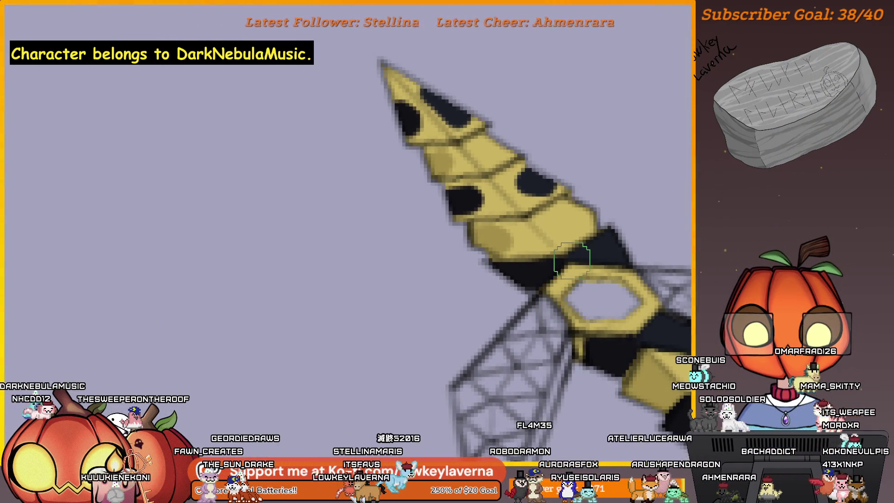
pyautogui.scroll(2, 571, 260)
pyautogui.scroll(2, 545, 242)
pyautogui.scroll(2, 559, 237)
pyautogui.scroll(2, 573, 235)
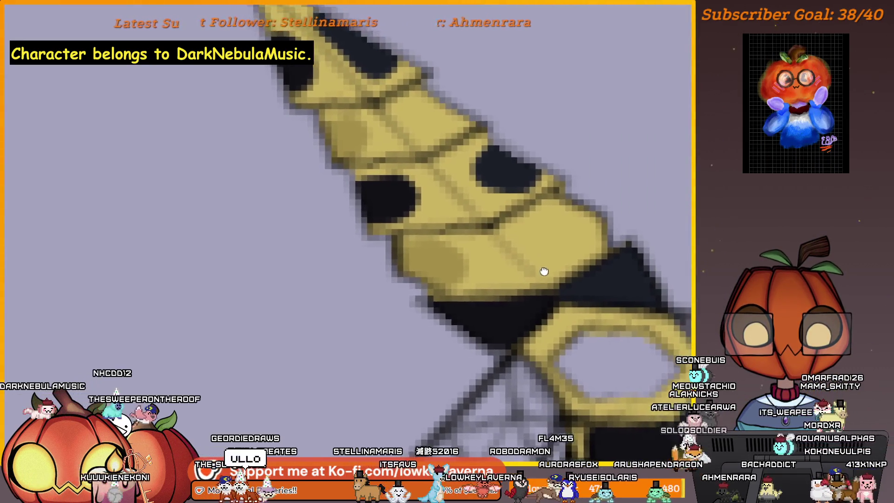
pyautogui.scroll(-2, 544, 271)
pyautogui.scroll(3, 559, 280)
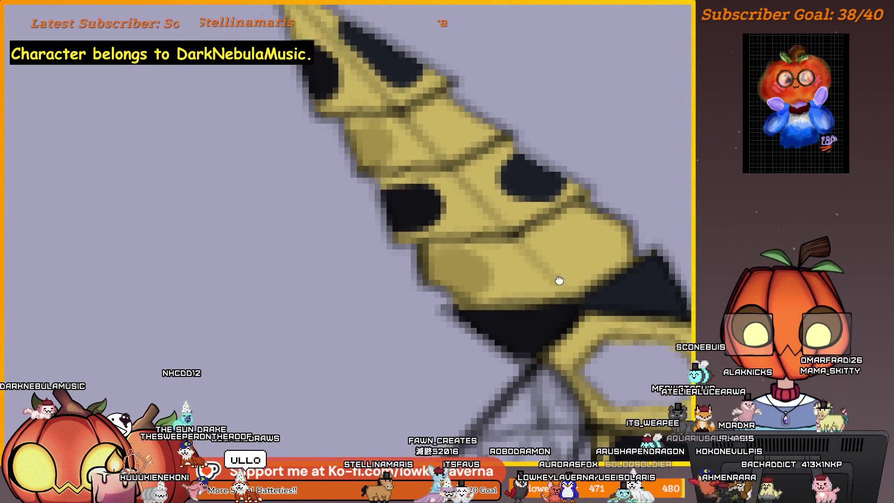
pyautogui.moveTo(558, 280); pyautogui.dragTo(573, 283)
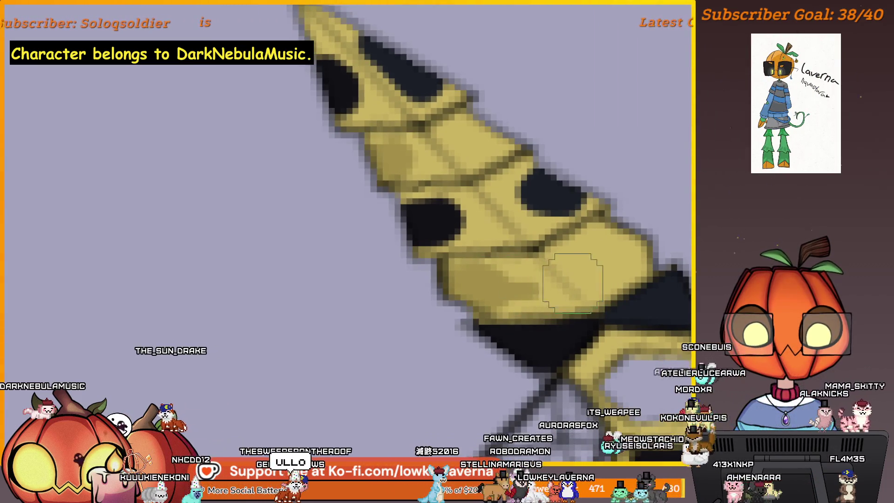
pyautogui.scroll(1, 552, 299)
pyautogui.scroll(1, 549, 307)
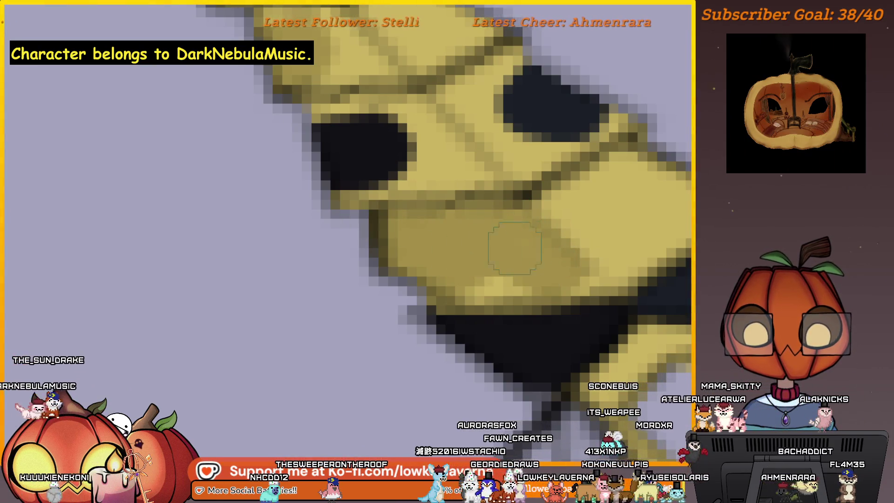
pyautogui.scroll(-1, 559, 254)
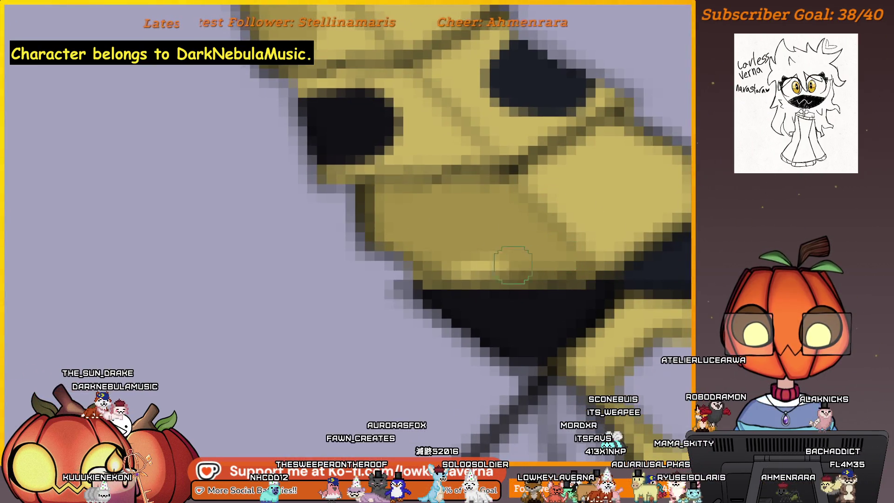
pyautogui.moveTo(559, 211)
pyautogui.mouseDown()
pyautogui.moveTo(642, 290)
pyautogui.moveTo(454, 293)
pyautogui.moveTo(425, 273)
pyautogui.mouseUp()
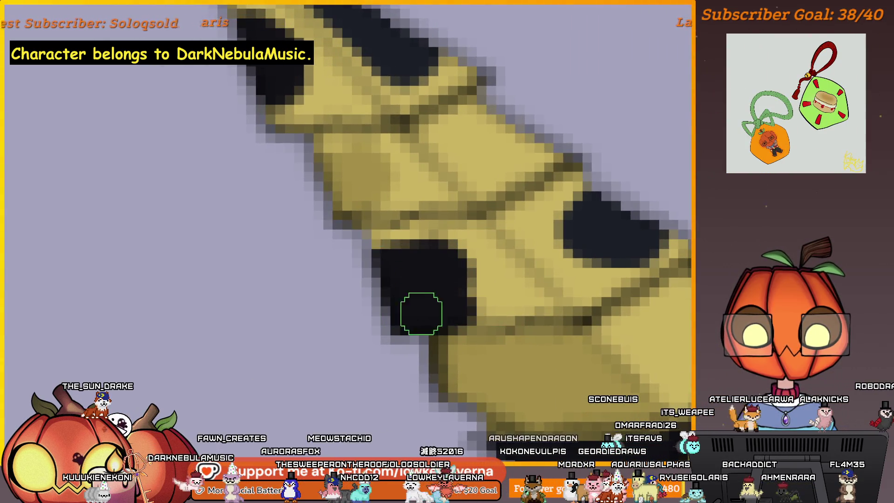
pyautogui.press(']')
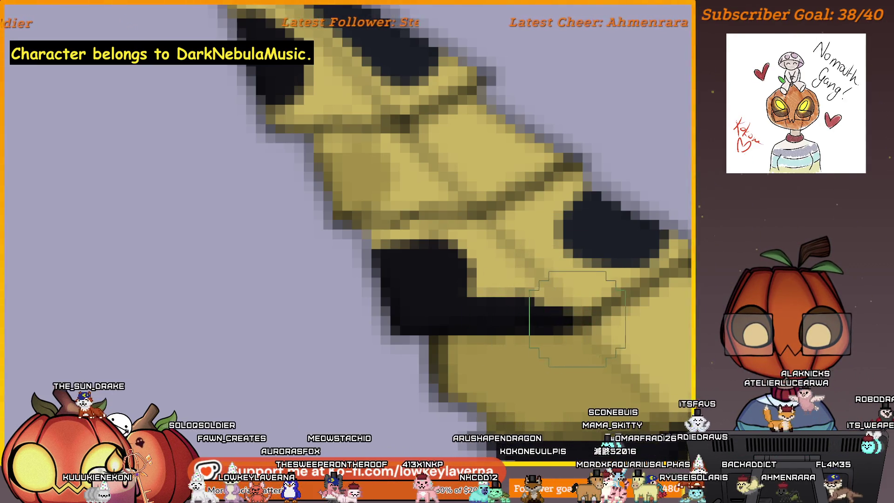
pyautogui.moveTo(539, 309)
pyautogui.mouseDown()
pyautogui.moveTo(490, 240)
pyautogui.moveTo(382, 246)
pyautogui.moveTo(434, 240)
pyautogui.moveTo(509, 299)
pyautogui.mouseUp()
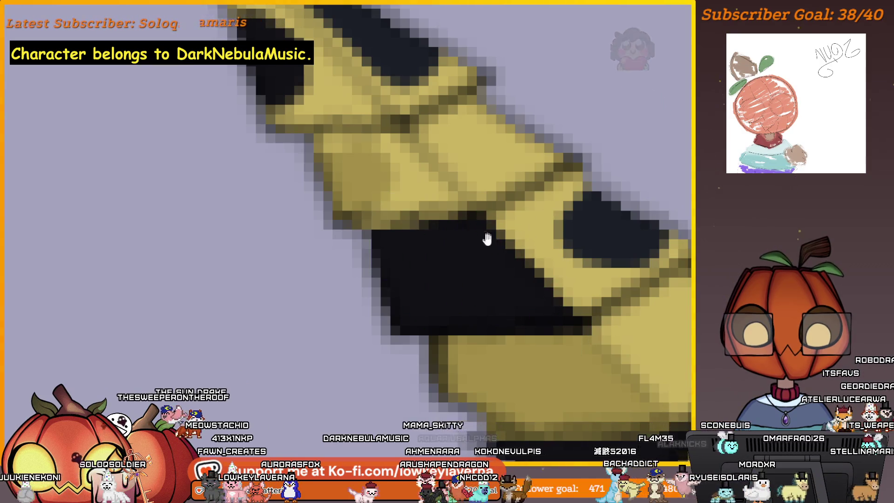
pyautogui.scroll(-1, 487, 239)
pyautogui.scroll(-1, 553, 228)
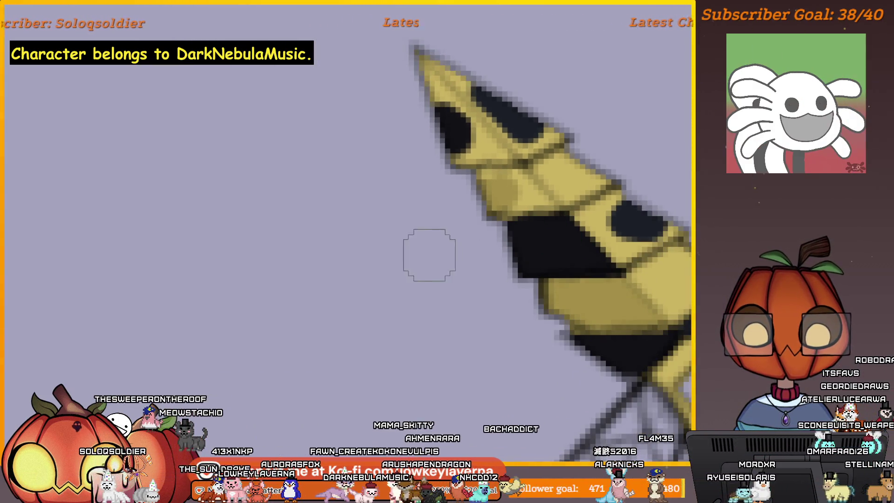
# - Darken the upper edge of the stinger's tip in black
pyautogui.moveTo(429, 255); pyautogui.dragTo(327, 288)
pyautogui.moveTo(579, 248); pyautogui.dragTo(581, 265)
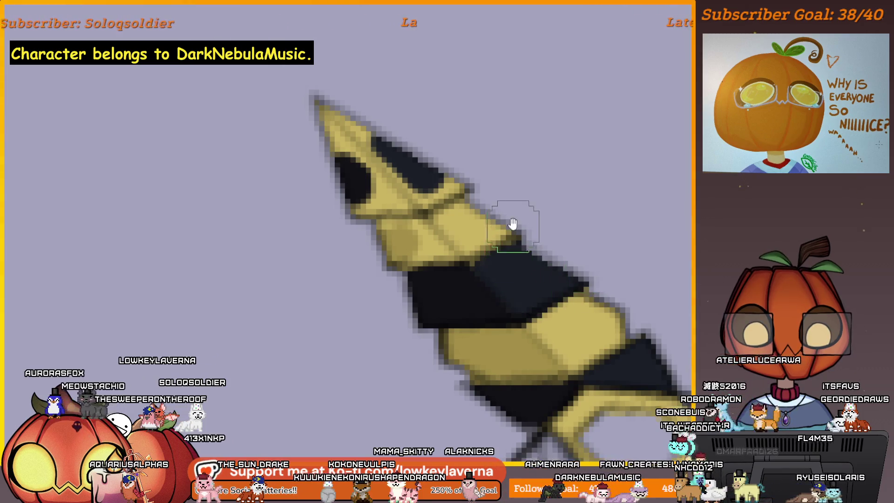
pyautogui.moveTo(513, 223)
pyautogui.mouseDown()
pyautogui.moveTo(533, 238)
pyautogui.moveTo(602, 249)
pyautogui.mouseUp()
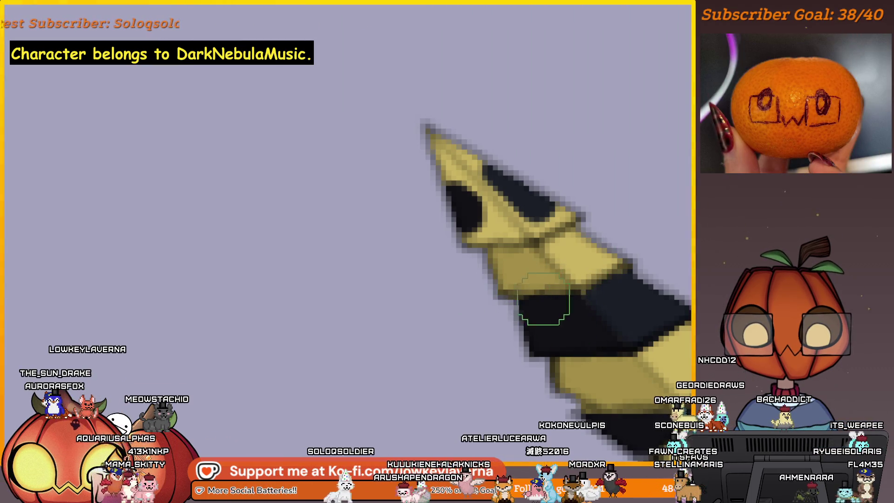
pyautogui.scroll(2, 572, 252)
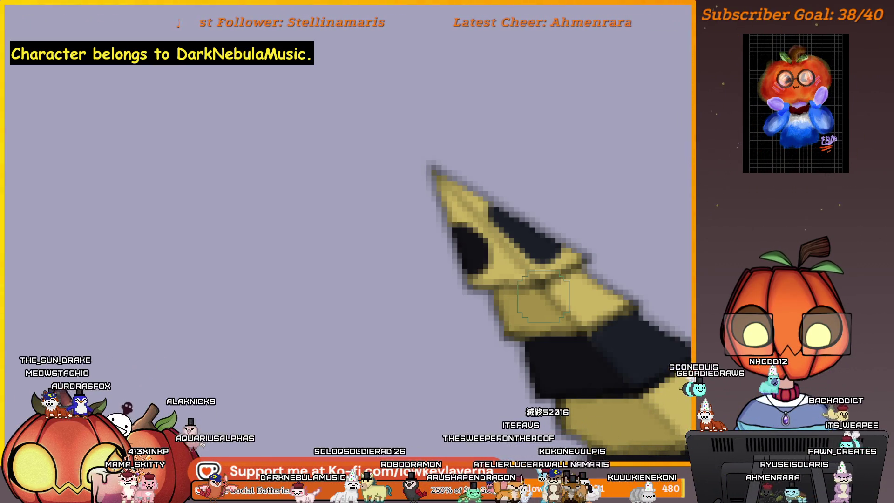
pyautogui.moveTo(244, 335); pyautogui.dragTo(628, 260)
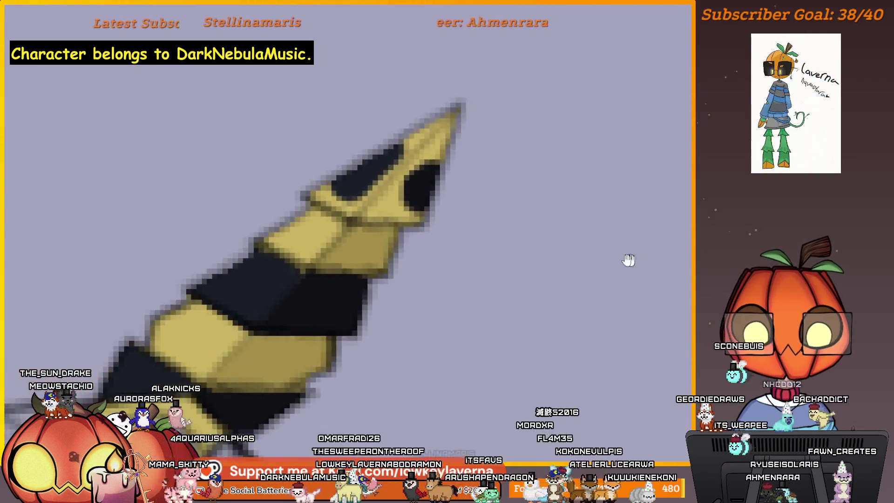
pyautogui.scroll(2, 629, 260)
pyautogui.moveTo(496, 271); pyautogui.dragTo(529, 366)
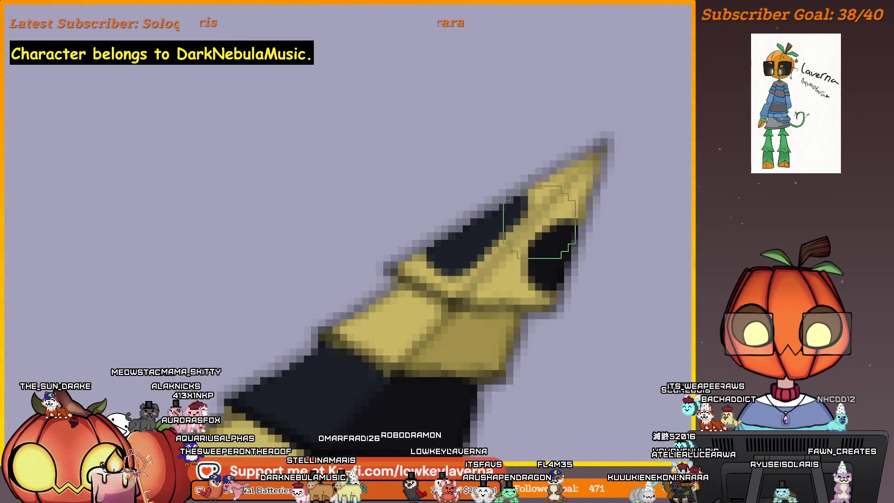
pyautogui.moveTo(538, 224); pyautogui.dragTo(445, 289)
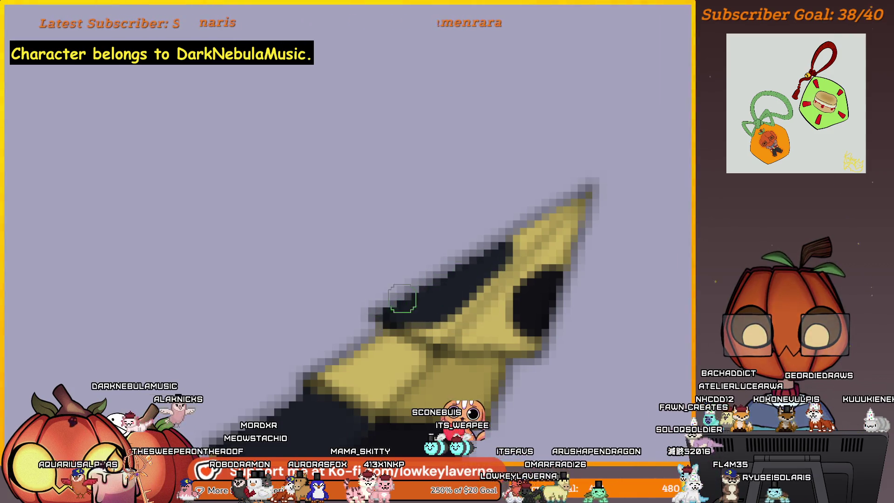
pyautogui.moveTo(475, 269)
pyautogui.mouseDown()
pyautogui.moveTo(412, 290)
pyautogui.moveTo(565, 197)
pyautogui.mouseUp()
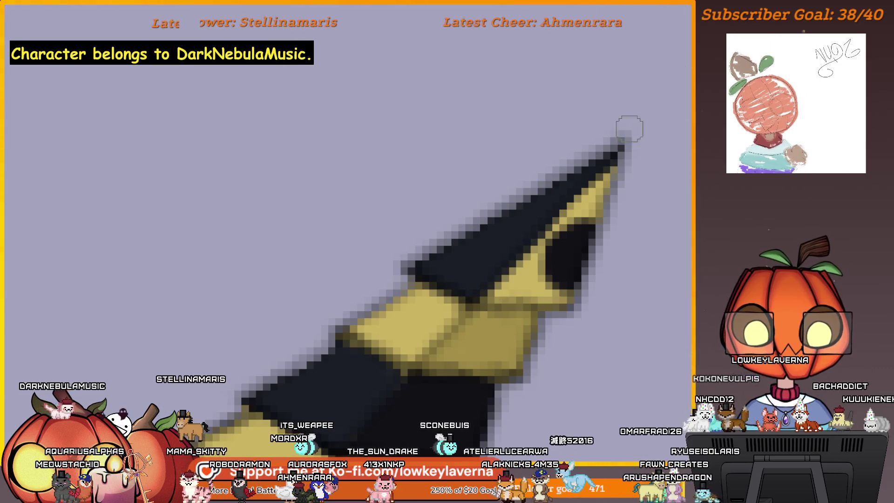
# - Paint the leftover yellow band near the tip black and enlarge the brush
pyautogui.moveTo(624, 220); pyautogui.dragTo(591, 237)
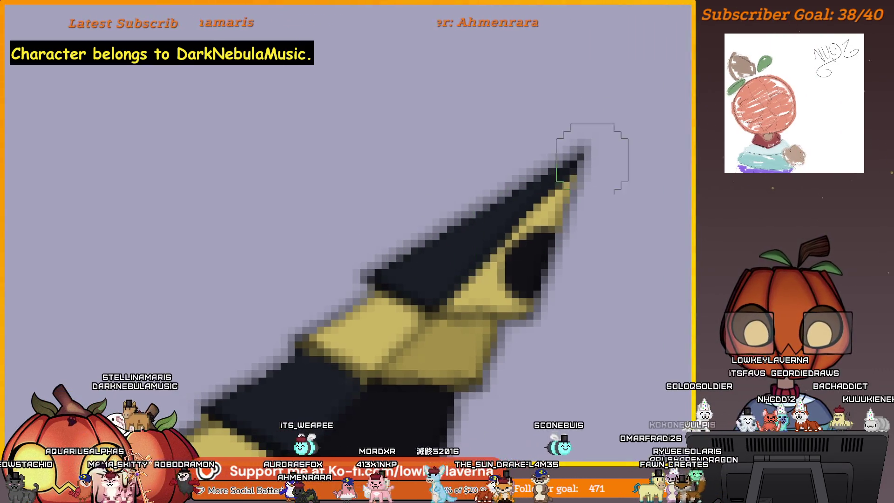
pyautogui.moveTo(543, 275)
pyautogui.mouseDown()
pyautogui.moveTo(570, 277)
pyautogui.moveTo(605, 262)
pyautogui.mouseUp()
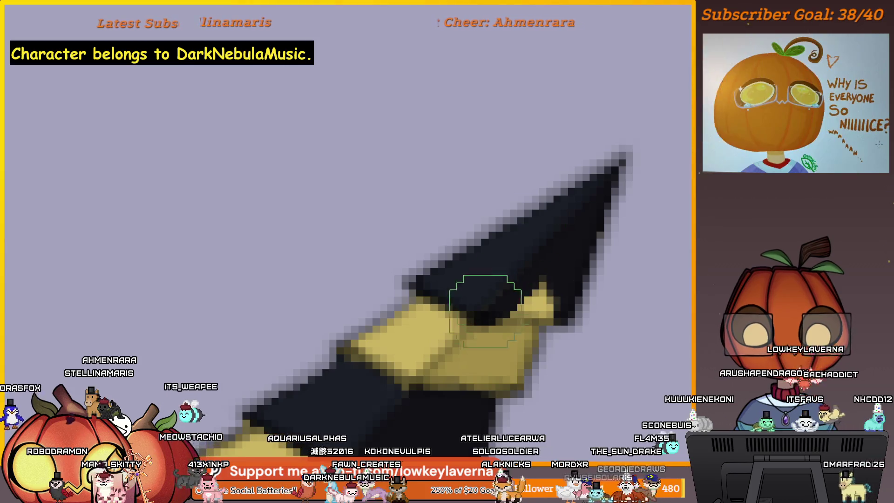
pyautogui.moveTo(489, 321)
pyautogui.mouseDown()
pyautogui.moveTo(564, 307)
pyautogui.moveTo(525, 295)
pyautogui.mouseUp()
pyautogui.press(']')
pyautogui.press(']')
pyautogui.press(']')
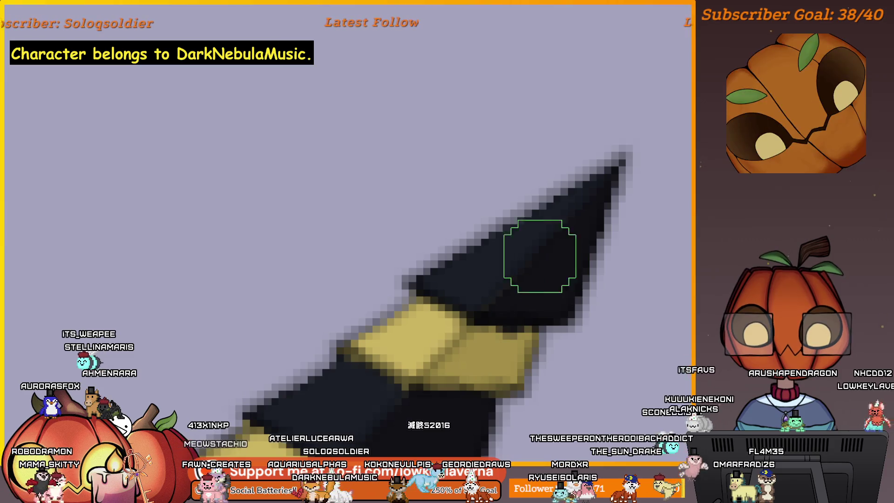
pyautogui.press(']')
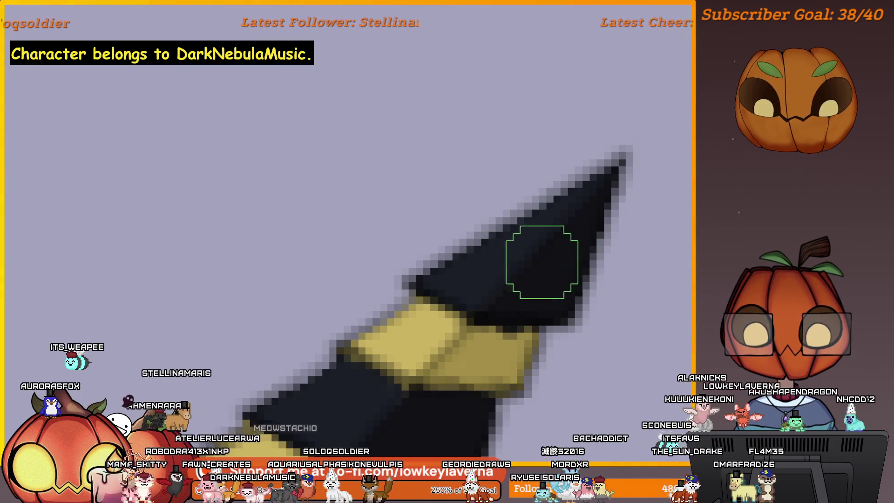
pyautogui.moveTo(493, 353); pyautogui.dragTo(527, 280)
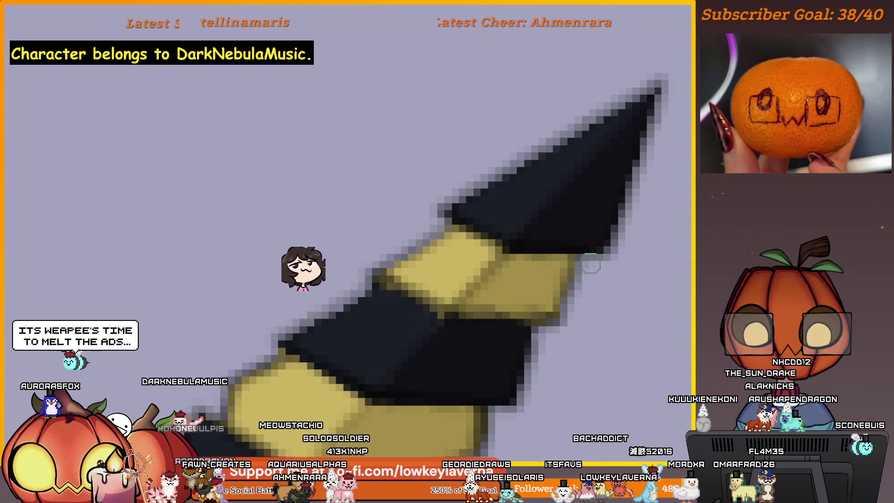
pyautogui.scroll(-3, 599, 295)
pyautogui.scroll(-2, 599, 294)
pyautogui.scroll(-2, 607, 215)
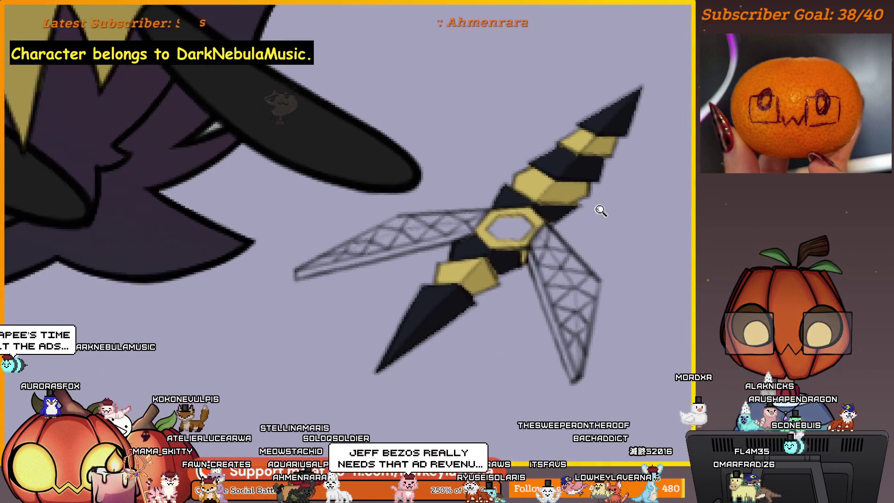
pyautogui.scroll(-1, 597, 210)
pyautogui.scroll(-2, 593, 216)
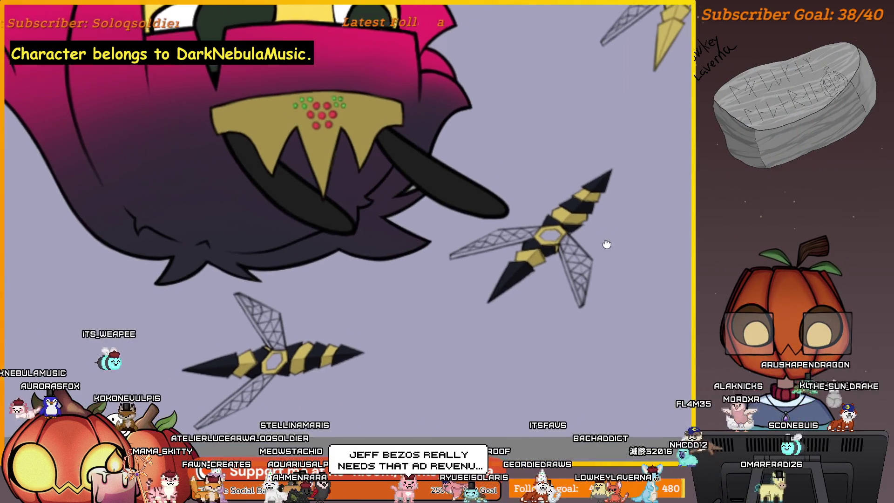
# - Dab the first black spots onto the yellow stinger, starting near its tip
pyautogui.moveTo(599, 231); pyautogui.dragTo(503, 289)
pyautogui.moveTo(613, 229); pyautogui.dragTo(559, 279)
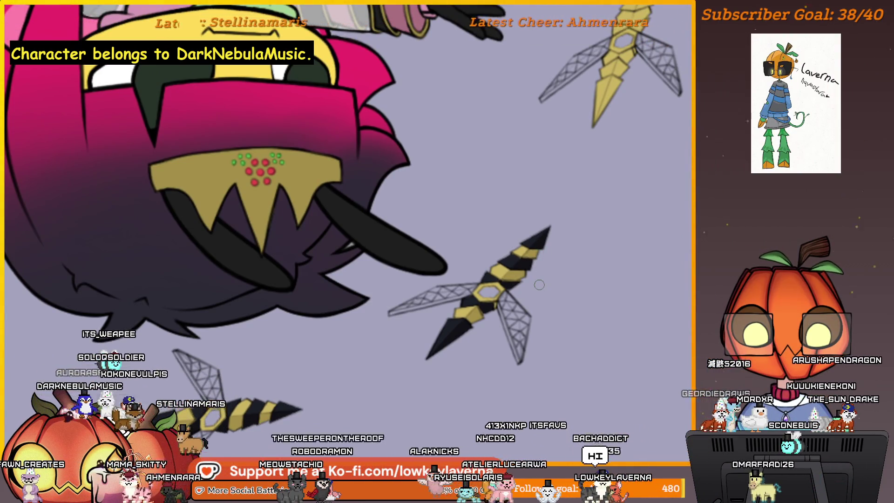
pyautogui.scroll(3, 472, 334)
pyautogui.scroll(2, 514, 303)
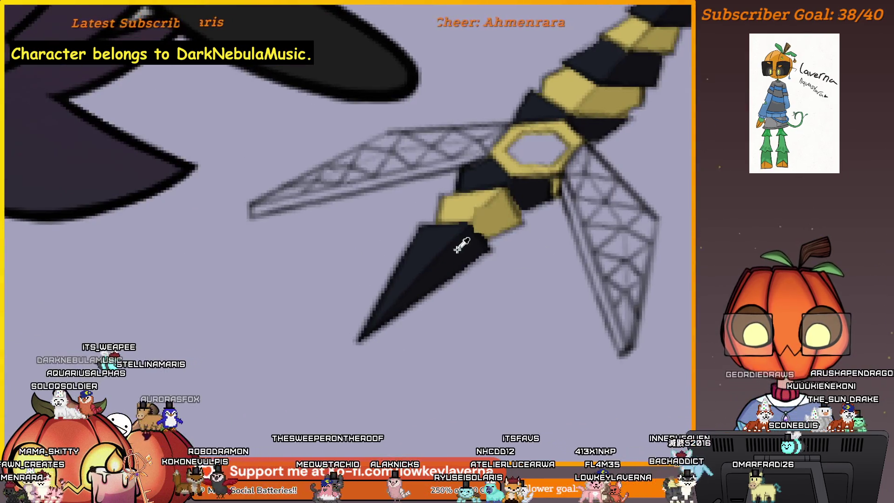
pyautogui.scroll(-2, 506, 245)
pyautogui.scroll(-2, 633, 200)
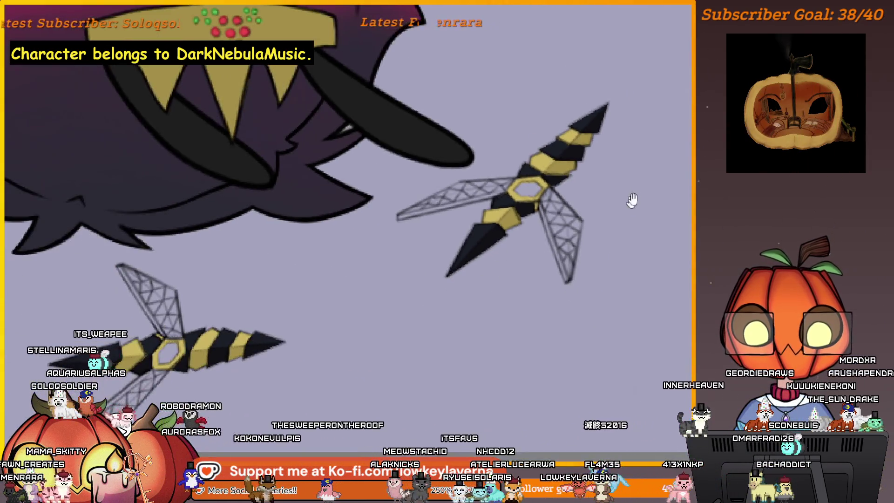
pyautogui.moveTo(633, 200); pyautogui.dragTo(493, 319)
pyautogui.scroll(2, 485, 256)
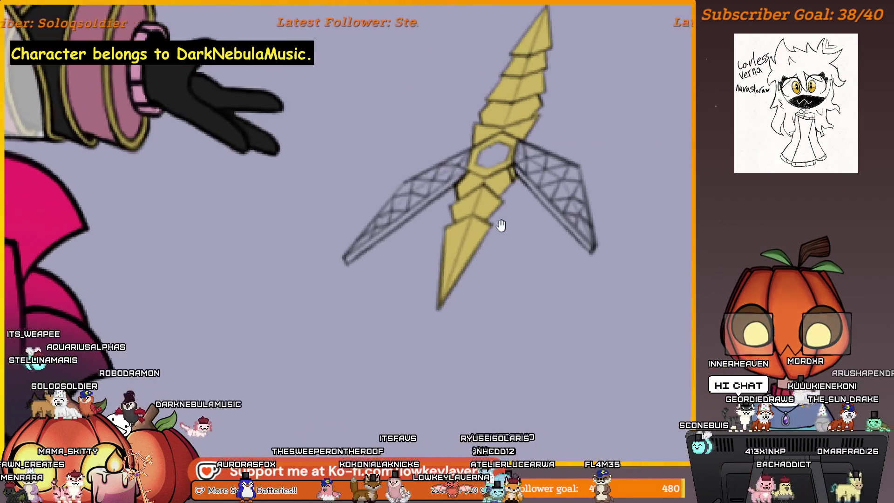
pyautogui.scroll(2, 501, 226)
pyautogui.scroll(1, 545, 280)
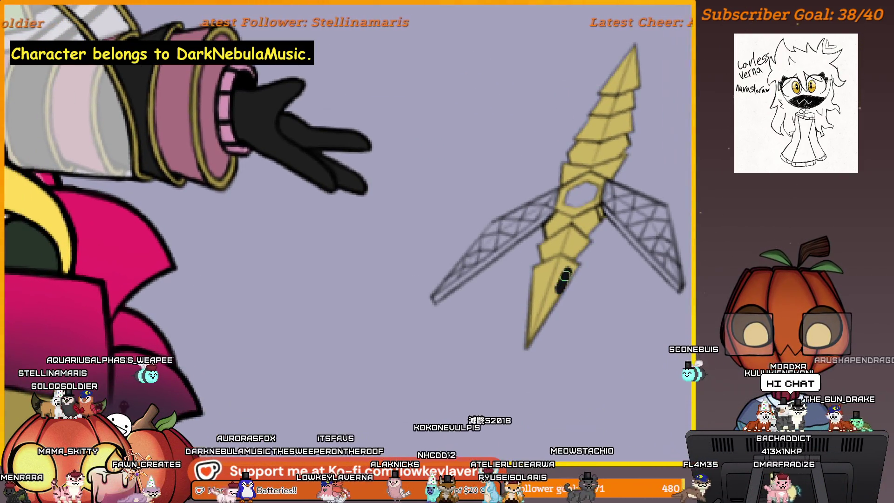
pyautogui.moveTo(565, 269); pyautogui.dragTo(538, 333)
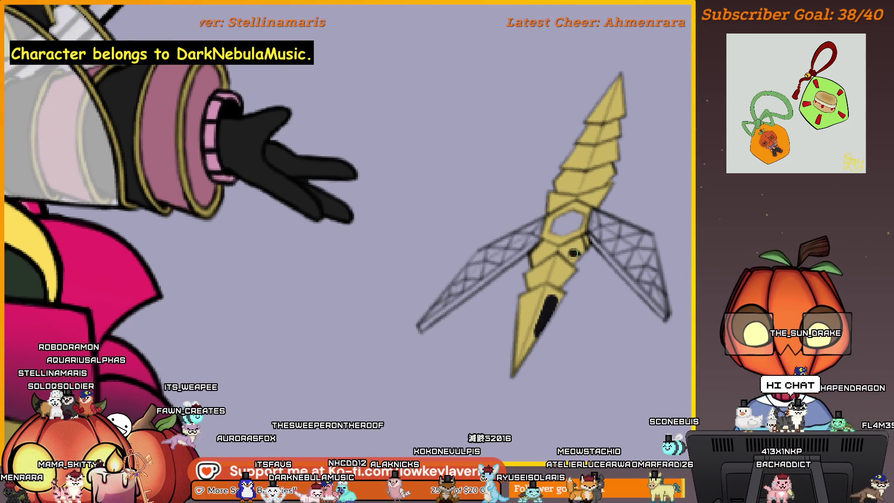
pyautogui.scroll(-4, 587, 265)
pyautogui.scroll(1, 599, 280)
pyautogui.scroll(4, 587, 224)
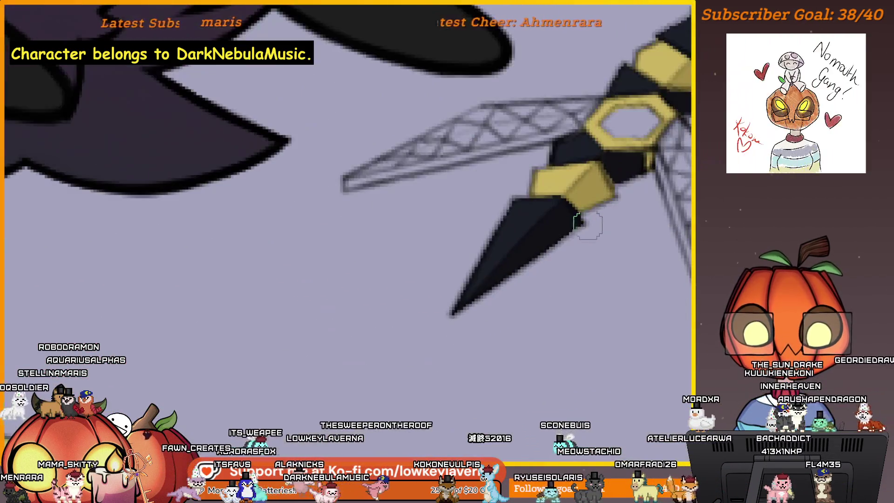
pyautogui.scroll(-3, 556, 203)
pyautogui.moveTo(556, 203); pyautogui.dragTo(531, 244)
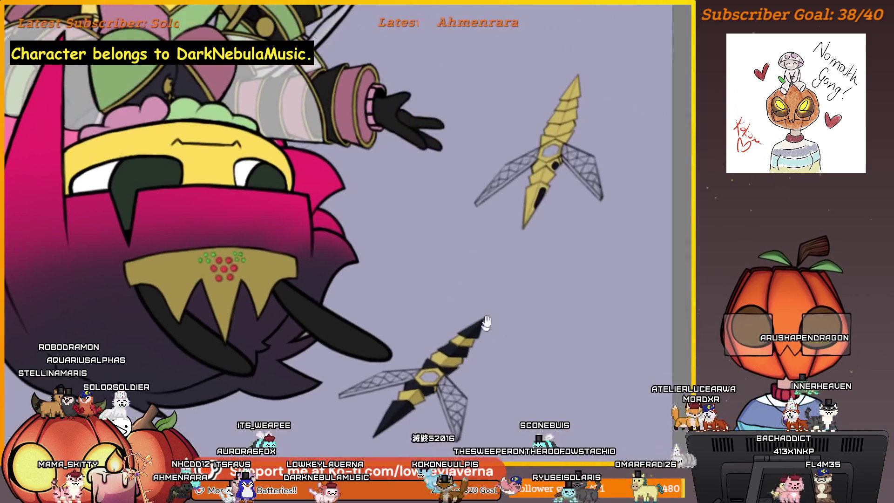
pyautogui.scroll(3, 530, 252)
pyautogui.click(518, 255)
pyautogui.moveTo(551, 171); pyautogui.dragTo(532, 176)
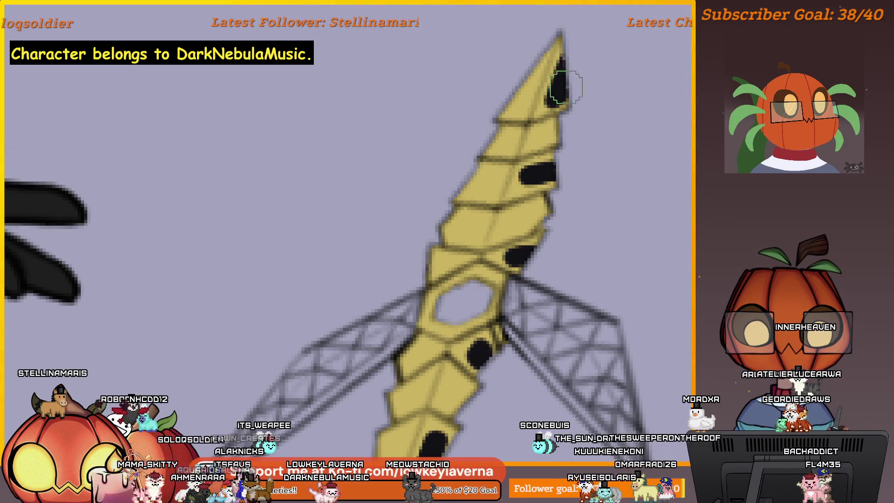
# - Extend the black marking toward the stinger tip and turn the stinger upright in view
pyautogui.moveTo(559, 88)
pyautogui.mouseDown()
pyautogui.moveTo(571, 68)
pyautogui.moveTo(605, 174)
pyautogui.mouseUp()
pyautogui.scroll(-2, 593, 156)
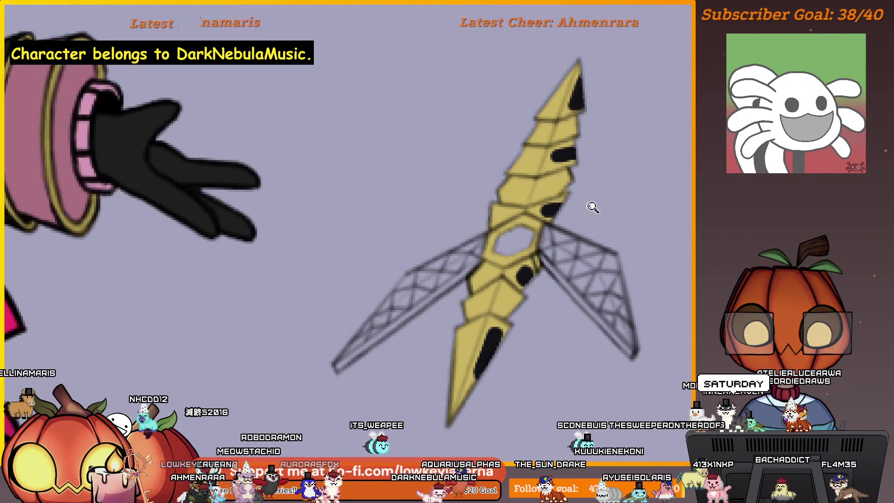
pyautogui.moveTo(526, 372); pyautogui.dragTo(594, 315)
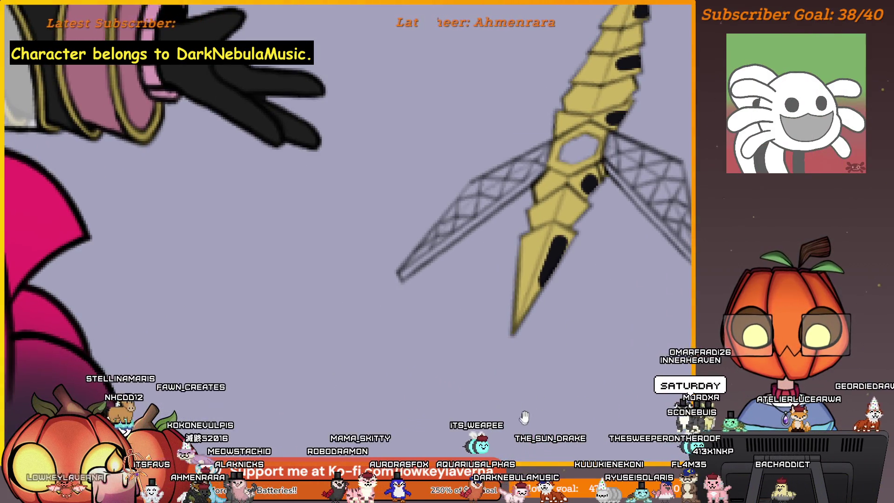
pyautogui.moveTo(524, 417); pyautogui.dragTo(545, 320)
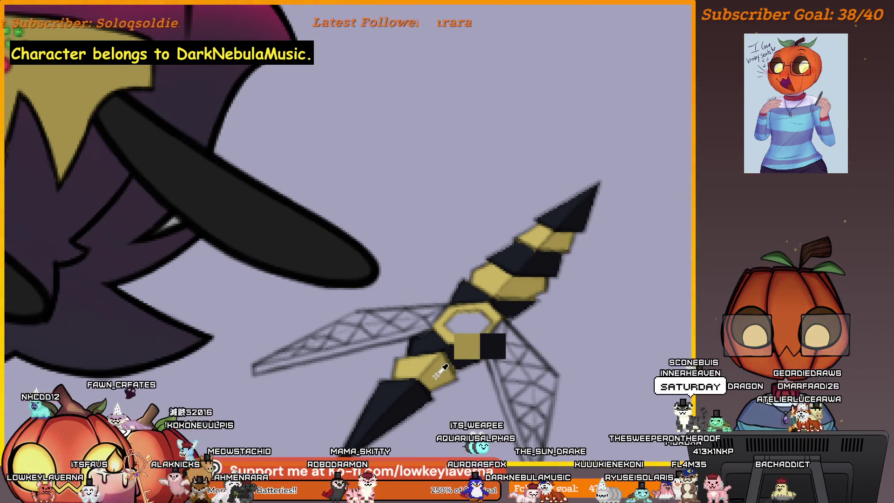
pyautogui.moveTo(445, 365); pyautogui.dragTo(515, 254)
pyautogui.scroll(2, 499, 352)
pyautogui.scroll(2, 539, 236)
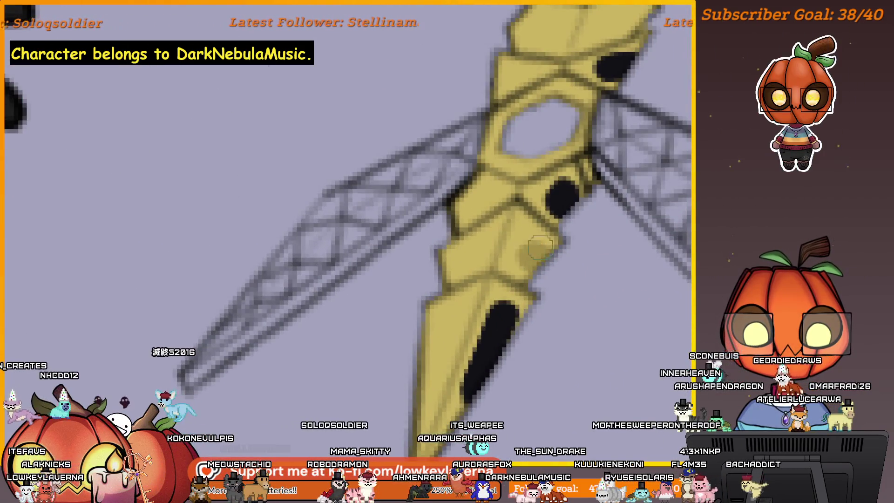
pyautogui.moveTo(516, 263)
pyautogui.mouseDown()
pyautogui.moveTo(515, 239)
pyautogui.moveTo(589, 226)
pyautogui.moveTo(601, 195)
pyautogui.mouseUp()
pyautogui.scroll(2, 545, 231)
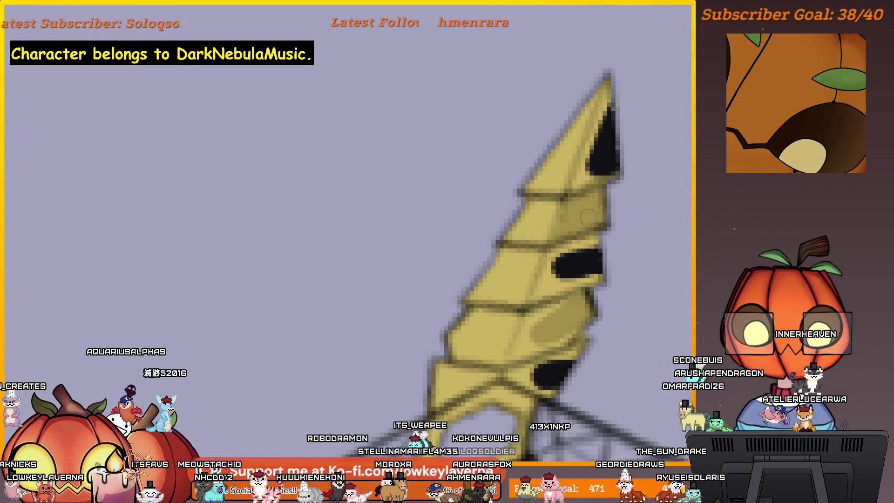
pyautogui.moveTo(595, 201); pyautogui.dragTo(633, 123)
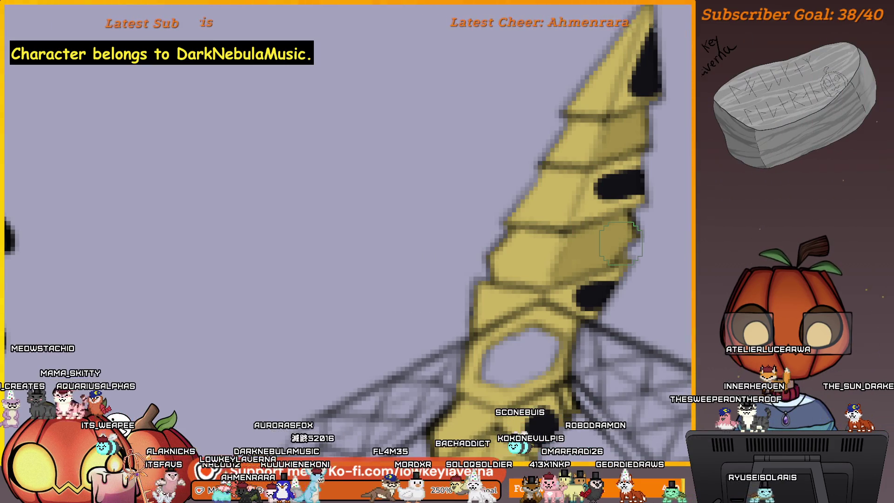
# - Paint a black stripe down the yellow lower blade and widen it near its top
pyautogui.moveTo(618, 296); pyautogui.dragTo(649, 202)
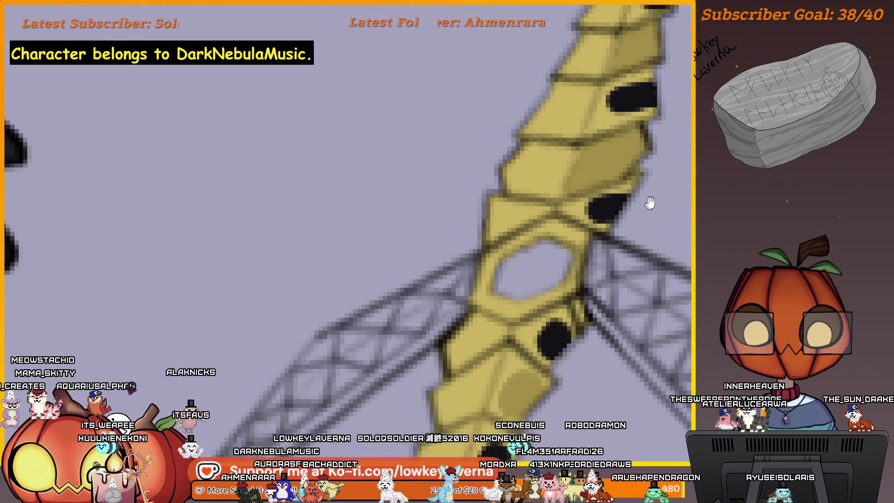
pyautogui.moveTo(624, 272); pyautogui.dragTo(670, 90)
pyautogui.moveTo(542, 346); pyautogui.dragTo(602, 252)
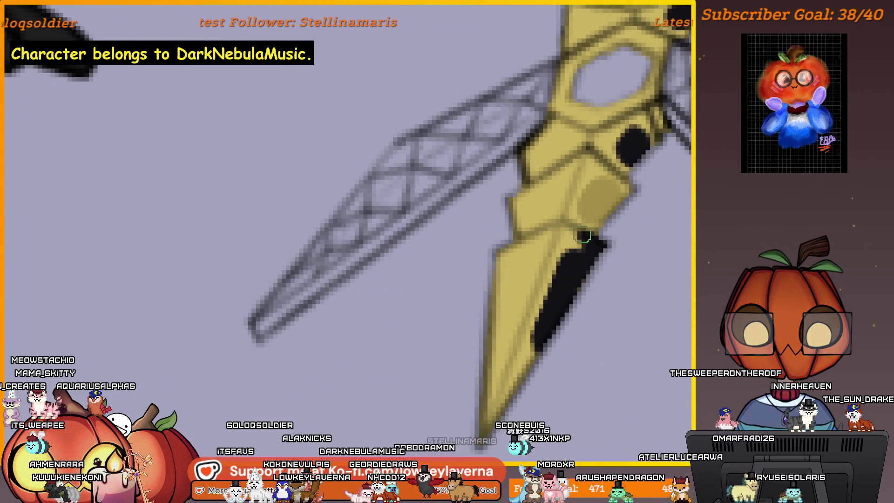
pyautogui.moveTo(545, 314); pyautogui.dragTo(594, 234)
pyautogui.moveTo(561, 276); pyautogui.dragTo(577, 238)
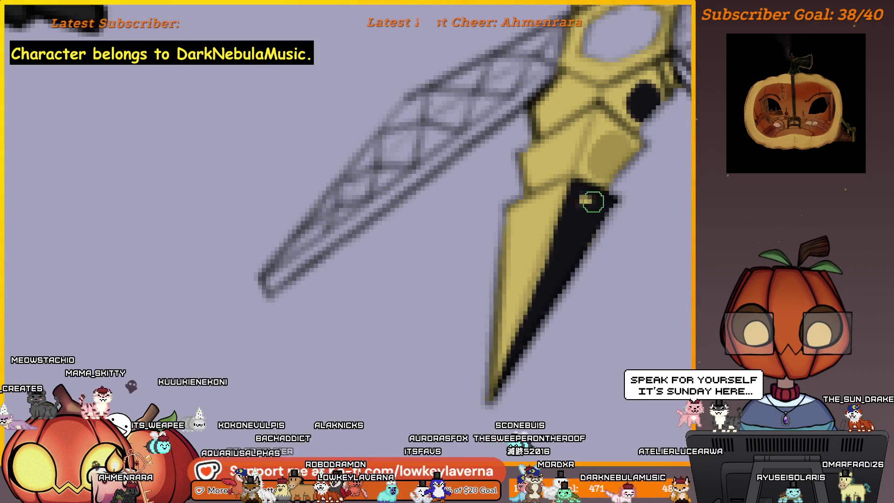
pyautogui.moveTo(641, 95); pyautogui.dragTo(555, 261)
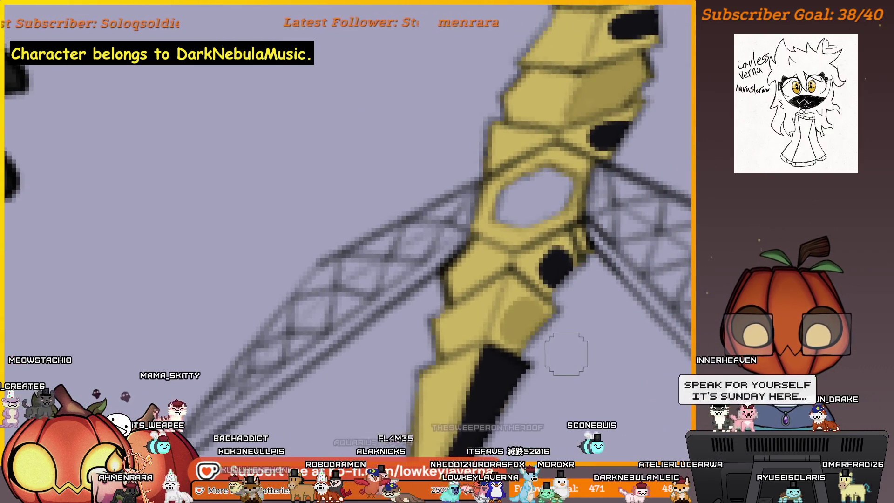
pyautogui.scroll(1, 566, 354)
pyautogui.moveTo(574, 393); pyautogui.dragTo(584, 336)
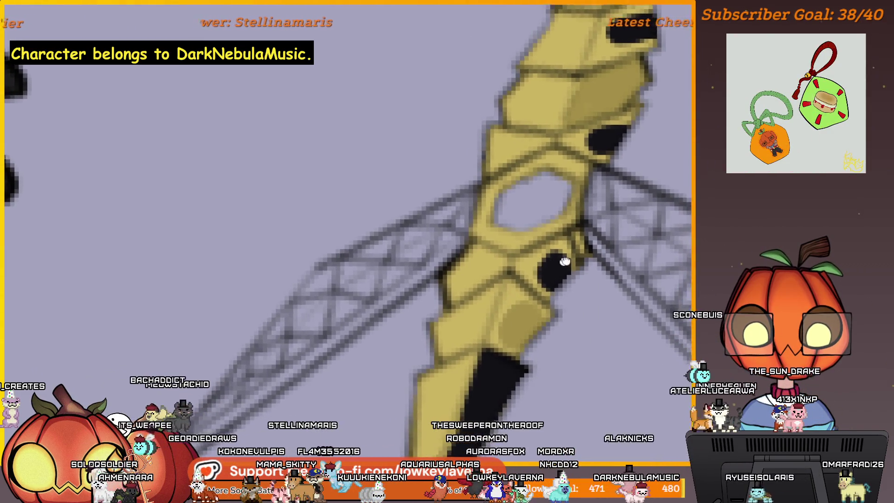
pyautogui.moveTo(584, 336); pyautogui.dragTo(573, 239)
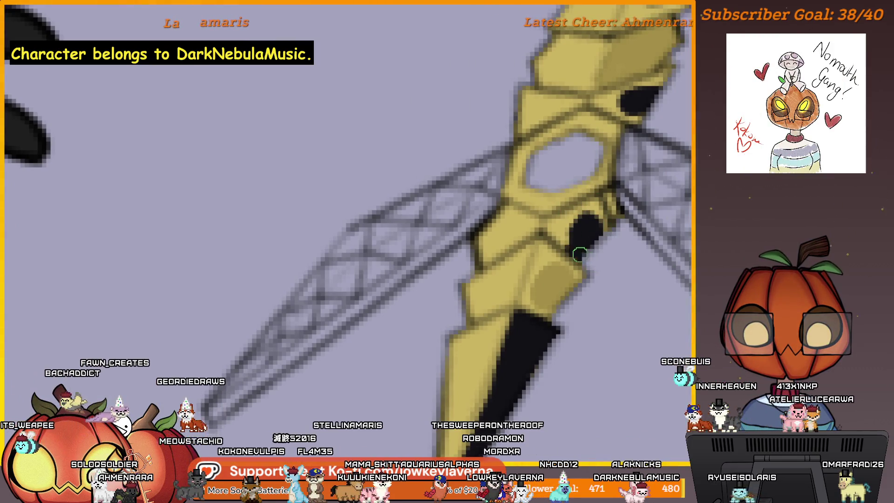
pyautogui.scroll(1, 552, 226)
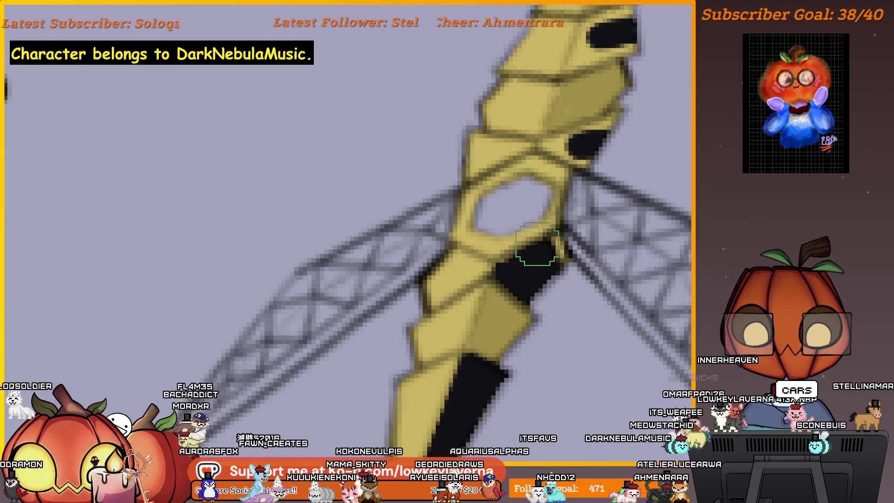
pyautogui.moveTo(538, 289); pyautogui.dragTo(492, 378)
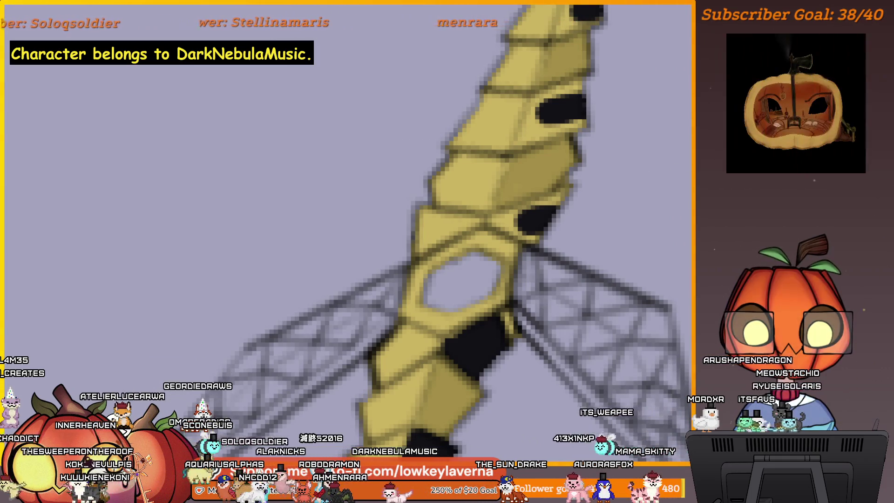
# - Extend the black stripe to the blade's edge and stripe the upper blade segment
pyautogui.moveTo(509, 421)
pyautogui.mouseDown()
pyautogui.moveTo(580, 256)
pyautogui.moveTo(494, 336)
pyautogui.mouseUp()
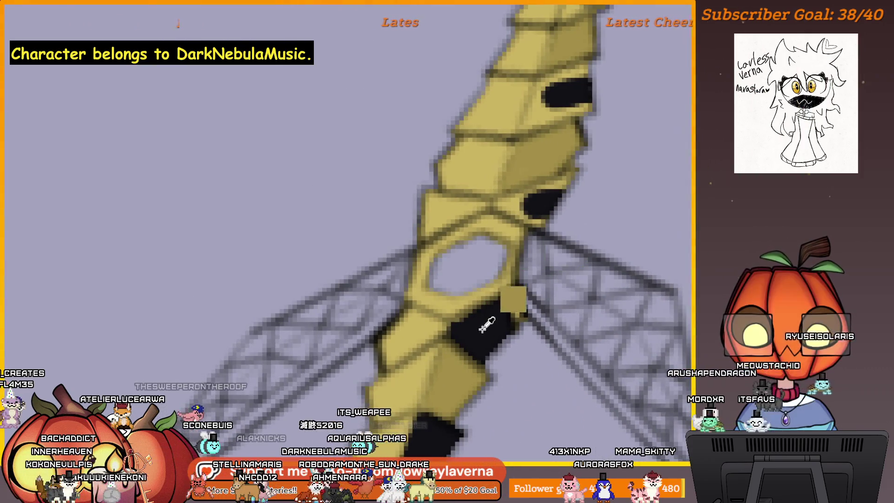
pyautogui.scroll(2, 575, 265)
pyautogui.scroll(2, 583, 254)
pyautogui.scroll(2, 573, 287)
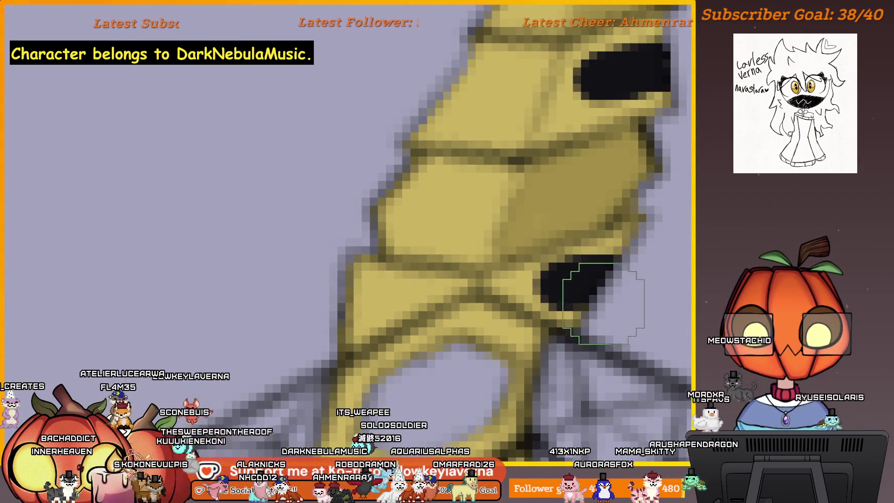
pyautogui.moveTo(550, 303); pyautogui.dragTo(496, 288)
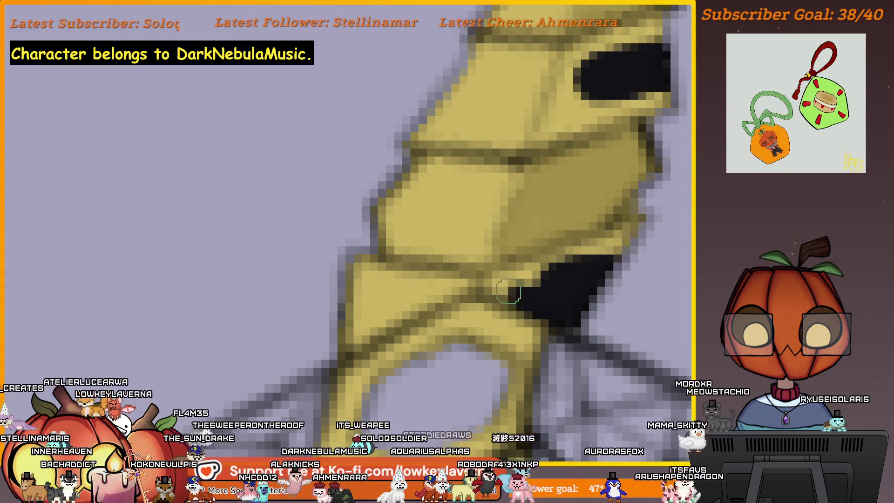
pyautogui.moveTo(497, 280)
pyautogui.mouseDown()
pyautogui.moveTo(581, 266)
pyautogui.moveTo(576, 259)
pyautogui.moveTo(599, 235)
pyautogui.moveTo(600, 247)
pyautogui.mouseUp()
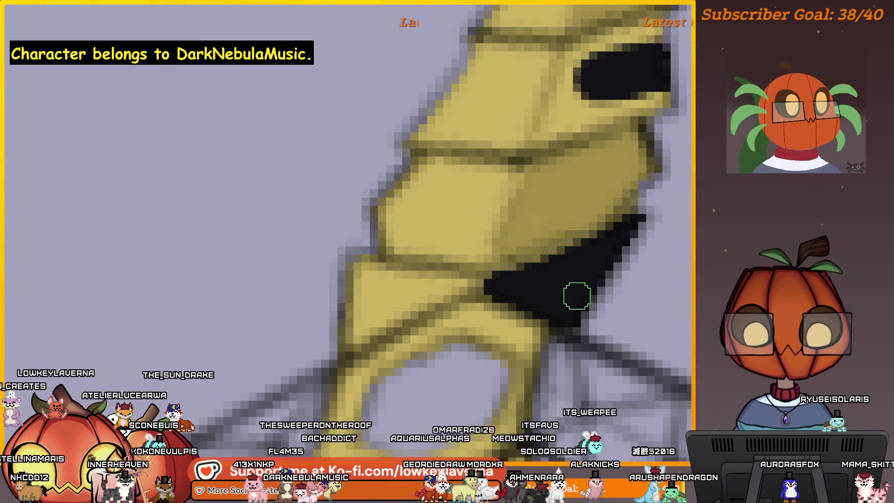
pyautogui.moveTo(611, 251); pyautogui.dragTo(467, 355)
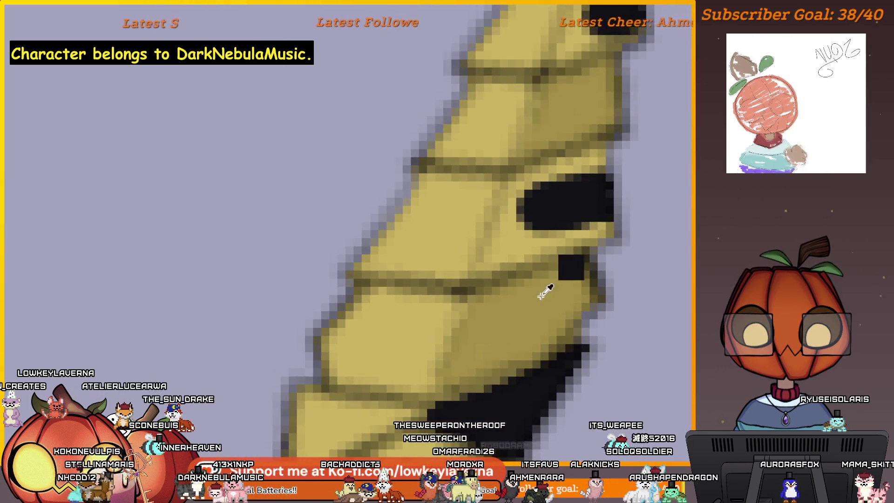
pyautogui.scroll(3, 499, 344)
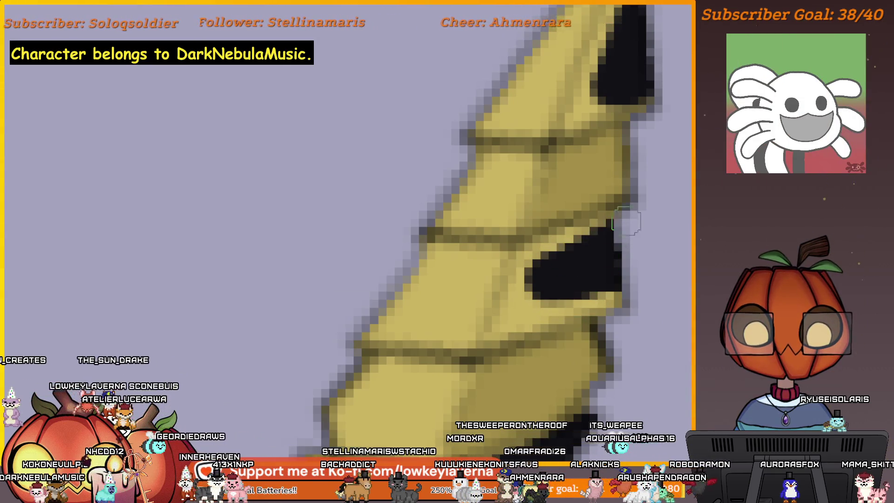
pyautogui.moveTo(533, 254)
pyautogui.mouseDown()
pyautogui.moveTo(498, 319)
pyautogui.moveTo(544, 322)
pyautogui.moveTo(555, 298)
pyautogui.moveTo(521, 301)
pyautogui.mouseUp()
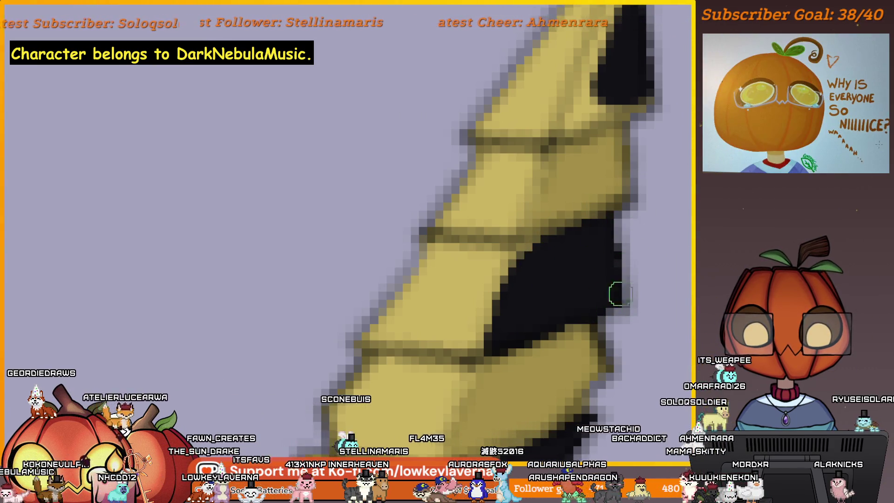
# - With a much bigger brush, paint over the yellow gap left in the black stripe
pyautogui.press(']')
pyautogui.press(']')
pyautogui.press(']')
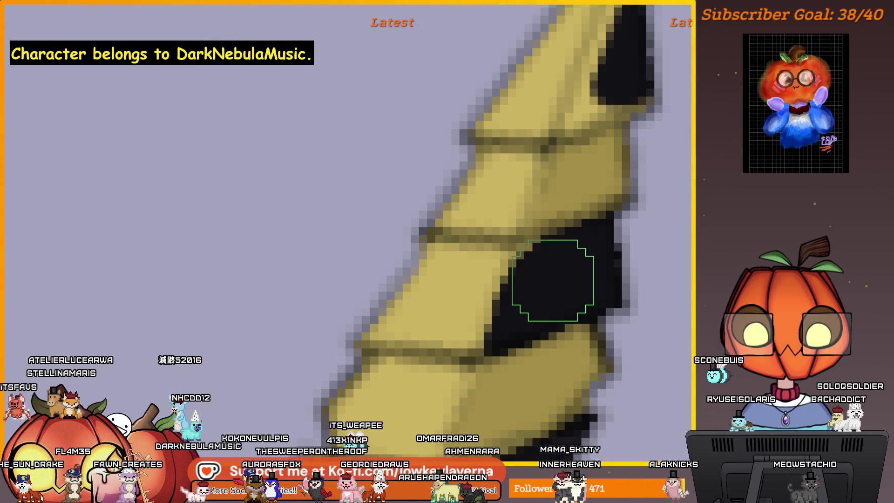
pyautogui.press(']')
pyautogui.press(']')
pyautogui.press(']')
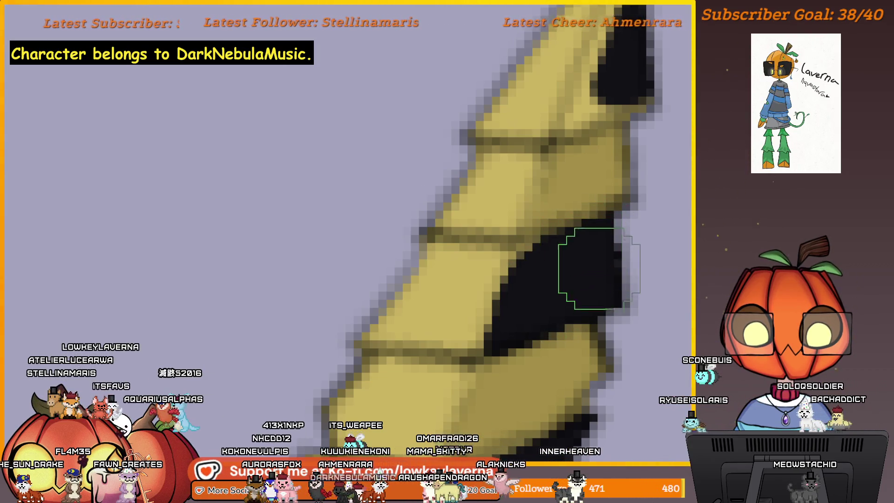
pyautogui.moveTo(603, 265)
pyautogui.mouseDown()
pyautogui.moveTo(573, 308)
pyautogui.moveTo(579, 329)
pyautogui.moveTo(569, 359)
pyautogui.mouseUp()
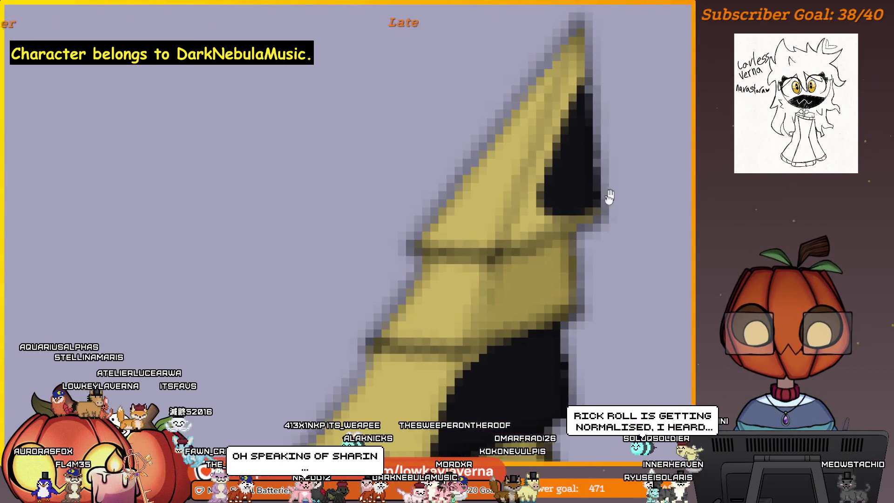
pyautogui.scroll(-1, 587, 231)
pyautogui.moveTo(548, 241)
pyautogui.mouseDown()
pyautogui.moveTo(586, 258)
pyautogui.moveTo(603, 221)
pyautogui.mouseUp()
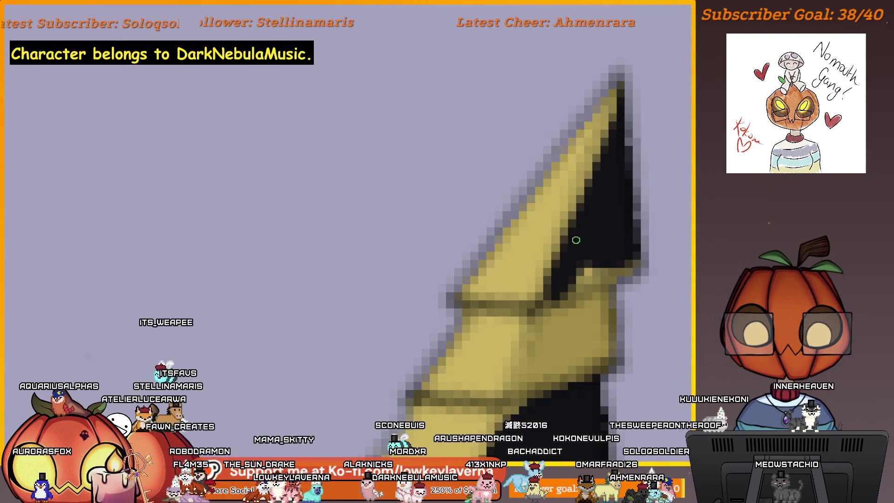
pyautogui.moveTo(570, 275); pyautogui.dragTo(623, 255)
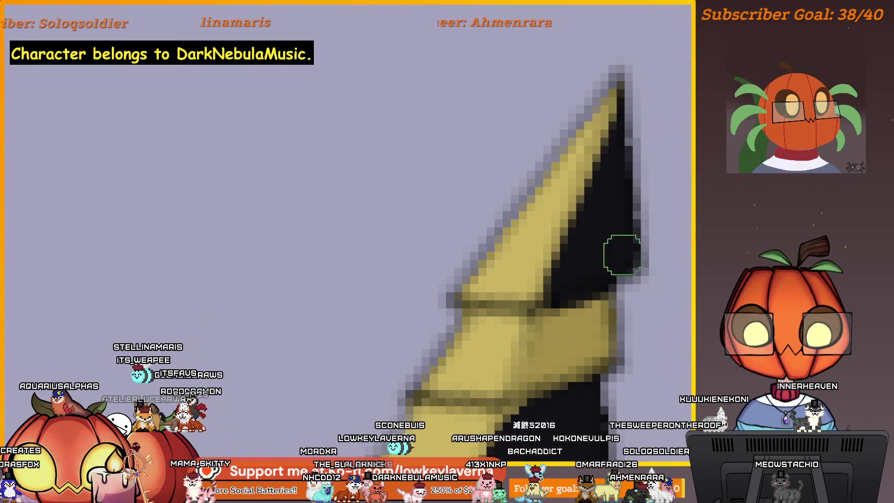
pyautogui.moveTo(615, 308); pyautogui.dragTo(643, 269)
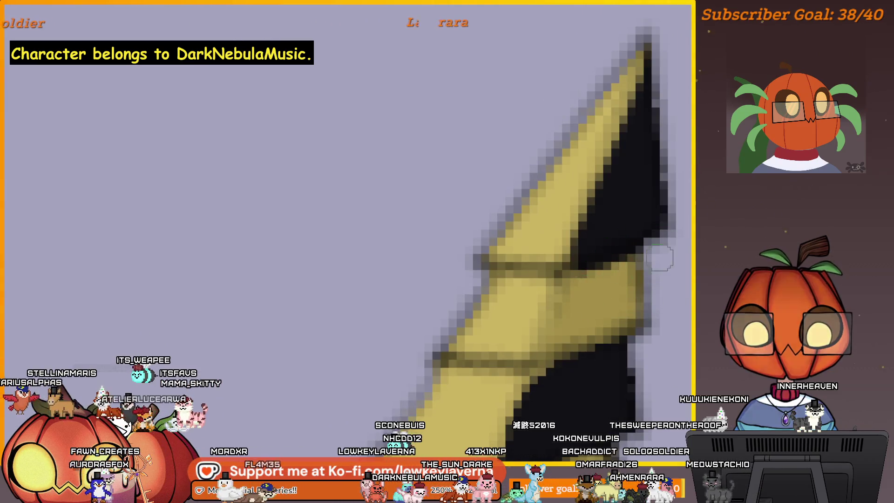
pyautogui.moveTo(569, 287); pyautogui.dragTo(549, 301)
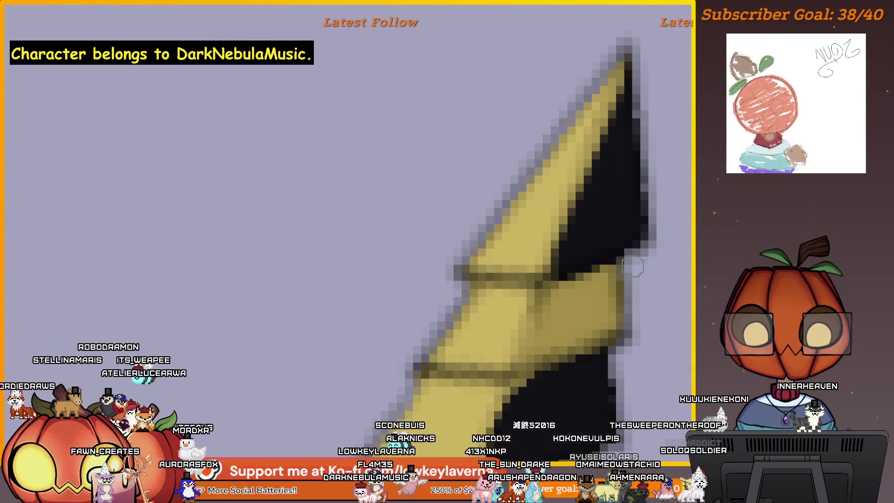
pyautogui.scroll(-1, 631, 266)
pyautogui.scroll(-1, 643, 251)
pyautogui.scroll(-1, 637, 298)
pyautogui.moveTo(599, 366)
pyautogui.mouseDown()
pyautogui.moveTo(615, 293)
pyautogui.moveTo(599, 215)
pyautogui.moveTo(547, 362)
pyautogui.mouseUp()
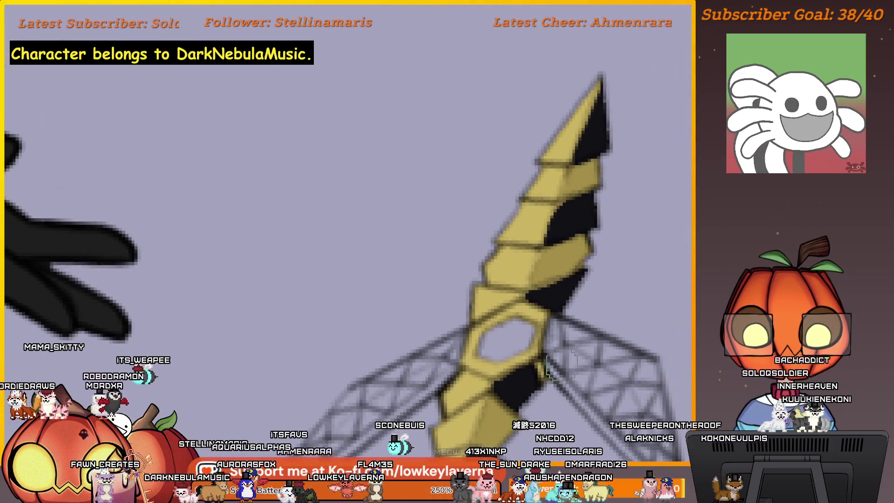
pyautogui.scroll(2, 547, 362)
pyautogui.scroll(2, 546, 317)
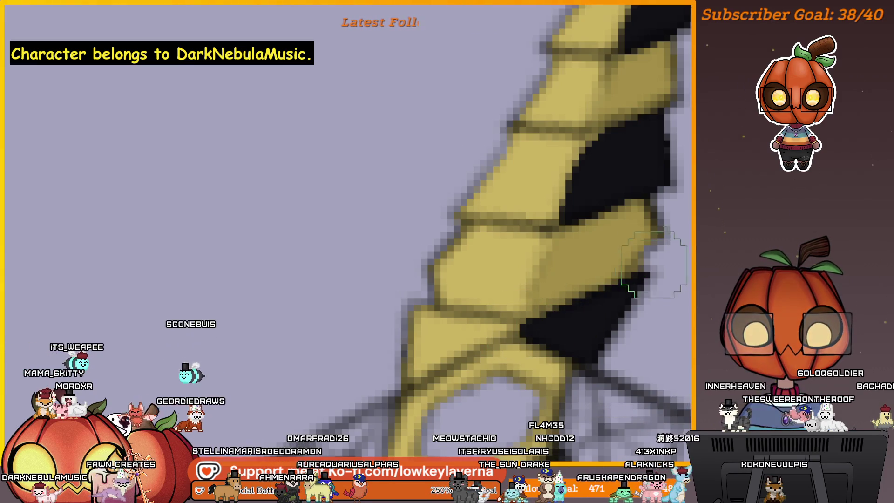
pyautogui.scroll(-5, 603, 281)
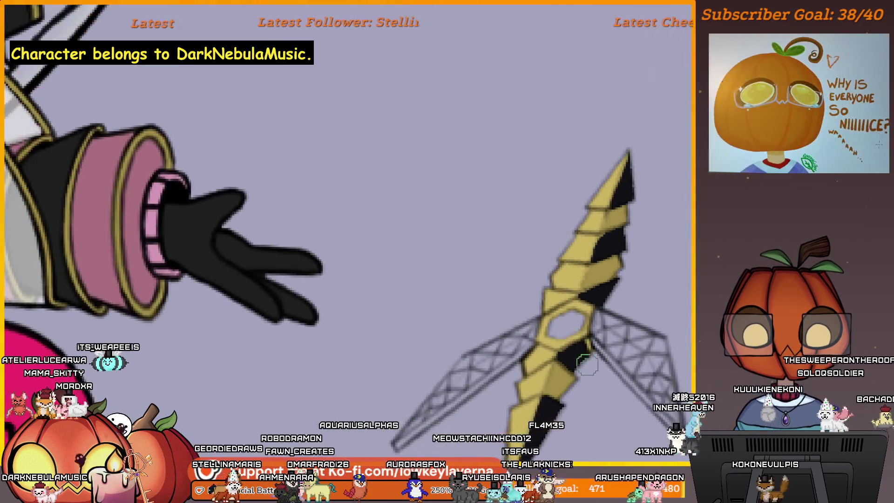
pyautogui.moveTo(552, 403)
pyautogui.mouseDown()
pyautogui.moveTo(575, 304)
pyautogui.moveTo(536, 297)
pyautogui.mouseUp()
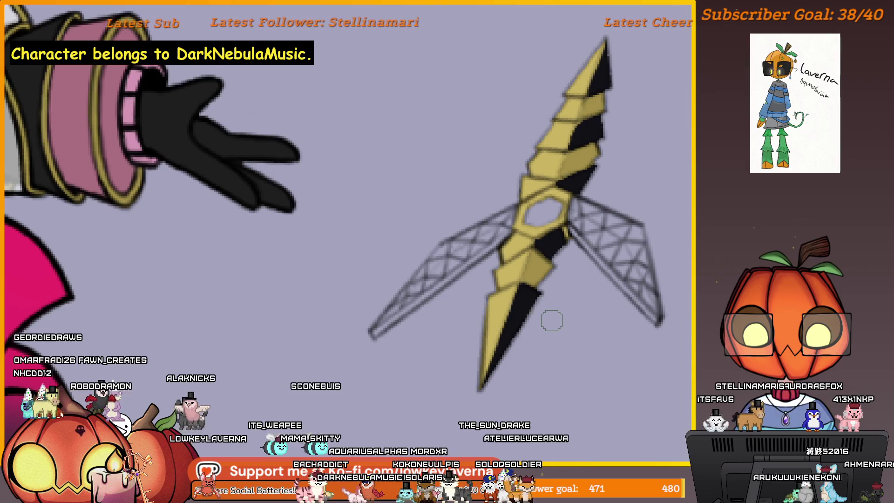
pyautogui.moveTo(554, 343); pyautogui.dragTo(579, 298)
# - Zoom in and rotate the view to stand the yellow blade upright beside the hand
pyautogui.moveTo(578, 232)
pyautogui.mouseDown()
pyautogui.moveTo(564, 297)
pyautogui.moveTo(552, 292)
pyautogui.mouseUp()
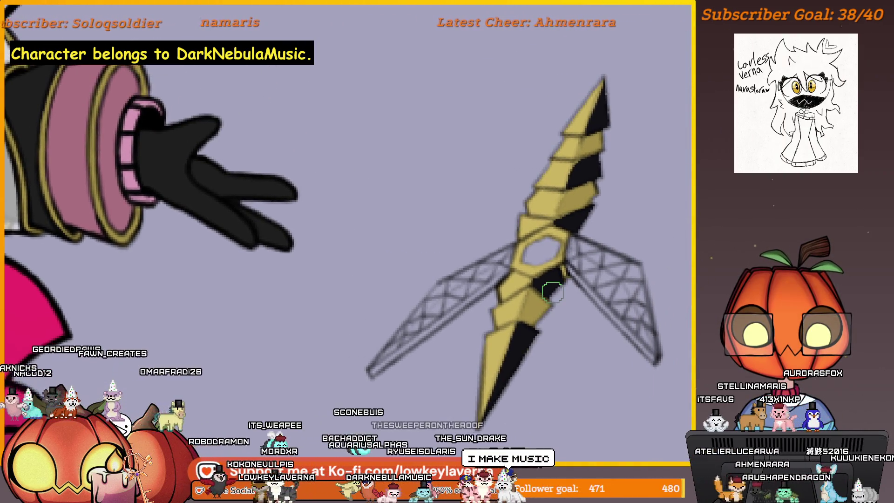
pyautogui.click(570, 204)
pyautogui.click(589, 175)
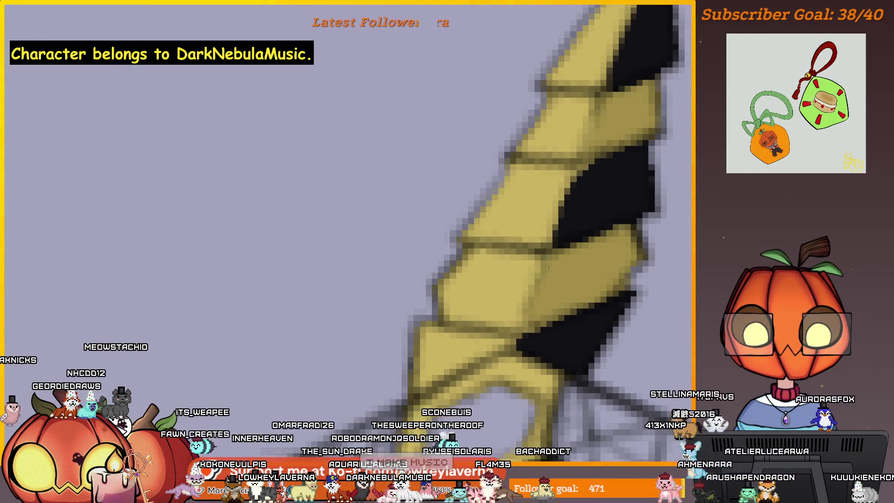
pyautogui.scroll(-3, 539, 356)
pyautogui.scroll(1, 563, 260)
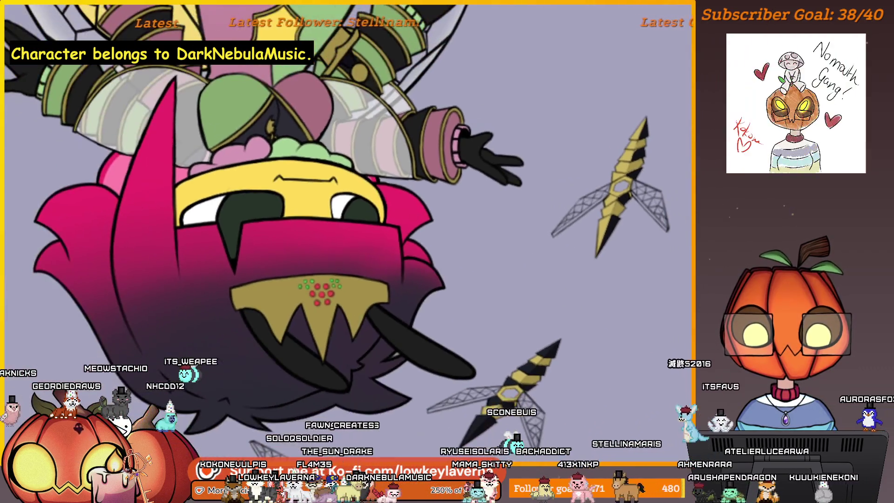
pyautogui.scroll(2, 545, 259)
pyautogui.scroll(2, 546, 259)
pyautogui.scroll(2, 546, 259)
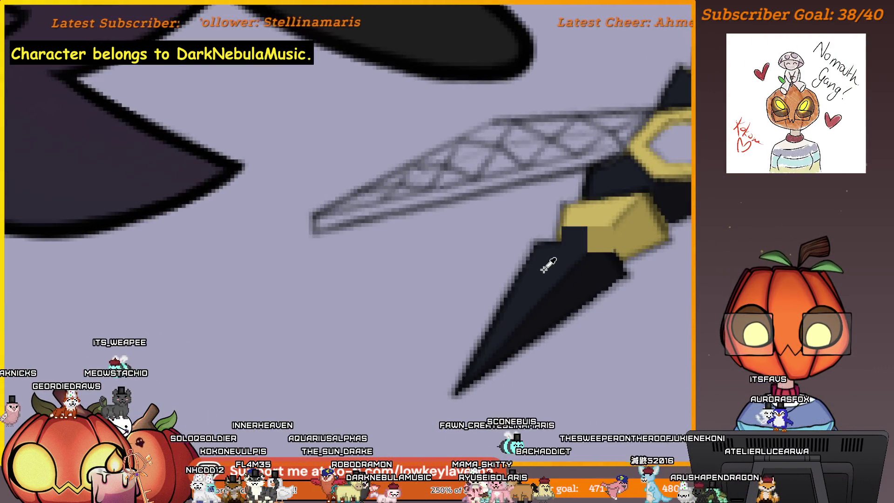
pyautogui.scroll(-1, 548, 265)
pyautogui.scroll(-3, 583, 186)
pyautogui.scroll(2, 504, 314)
pyautogui.moveTo(505, 314); pyautogui.dragTo(549, 319)
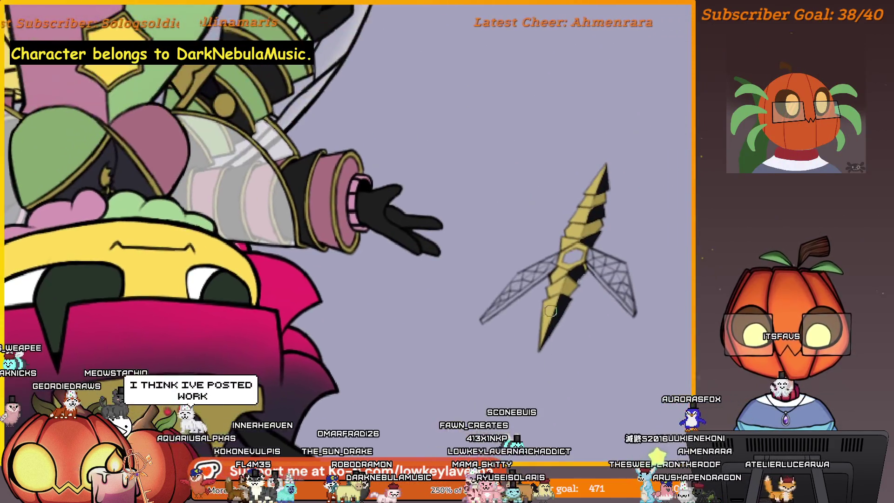
pyautogui.scroll(1, 549, 319)
pyautogui.scroll(2, 551, 294)
pyautogui.scroll(2, 541, 206)
pyautogui.scroll(1, 547, 194)
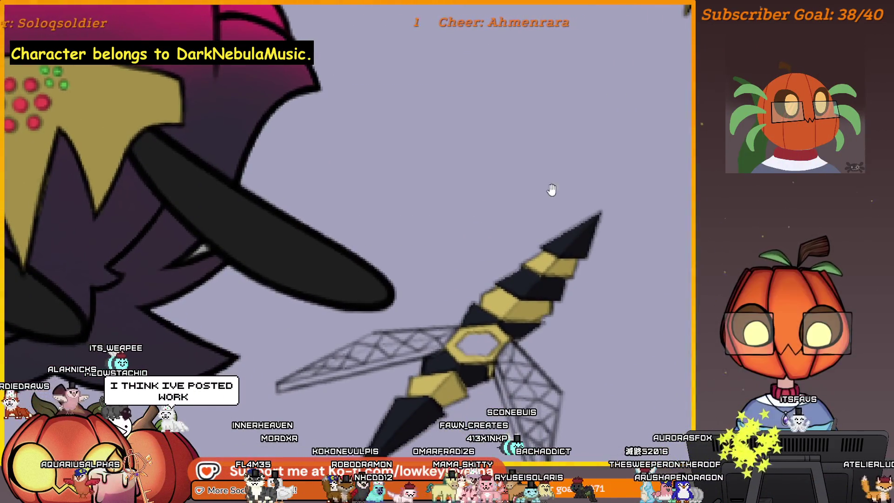
pyautogui.moveTo(547, 194)
pyautogui.mouseDown()
pyautogui.moveTo(439, 326)
pyautogui.moveTo(468, 336)
pyautogui.mouseUp()
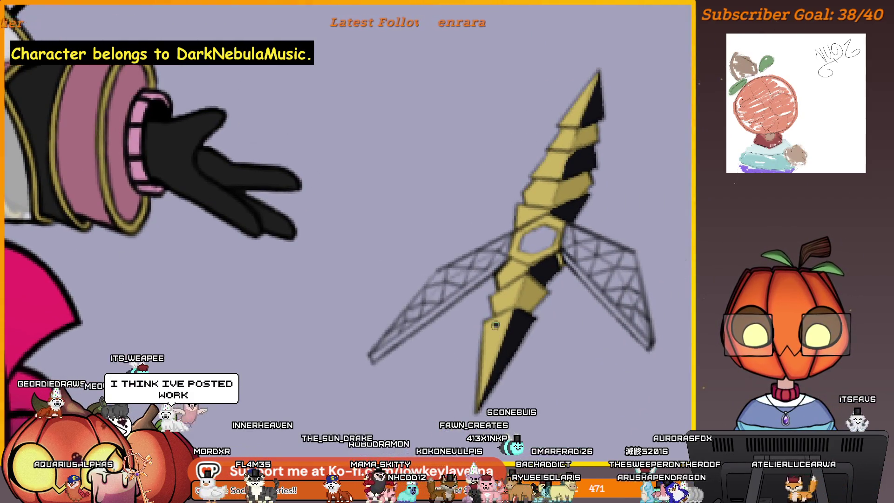
pyautogui.moveTo(539, 210); pyautogui.dragTo(524, 248)
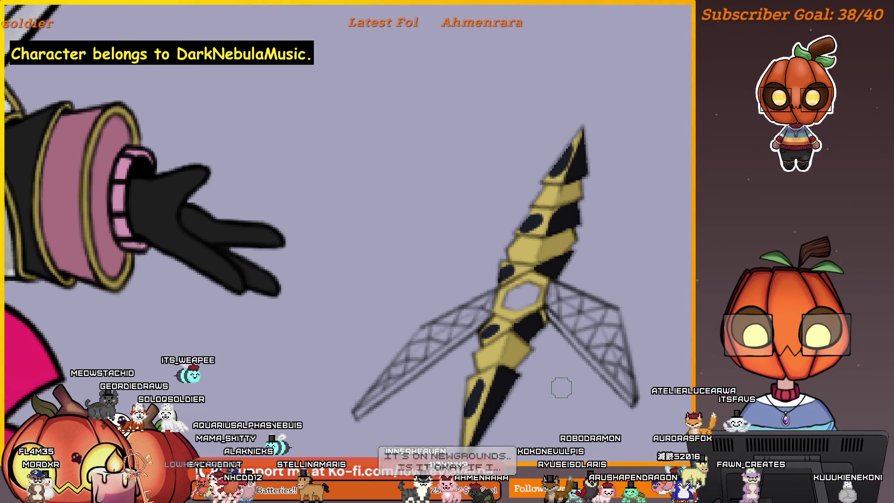
# - Mirror and zoom out the view, enlarge the brush, and undo a stray black square
pyautogui.press('h')
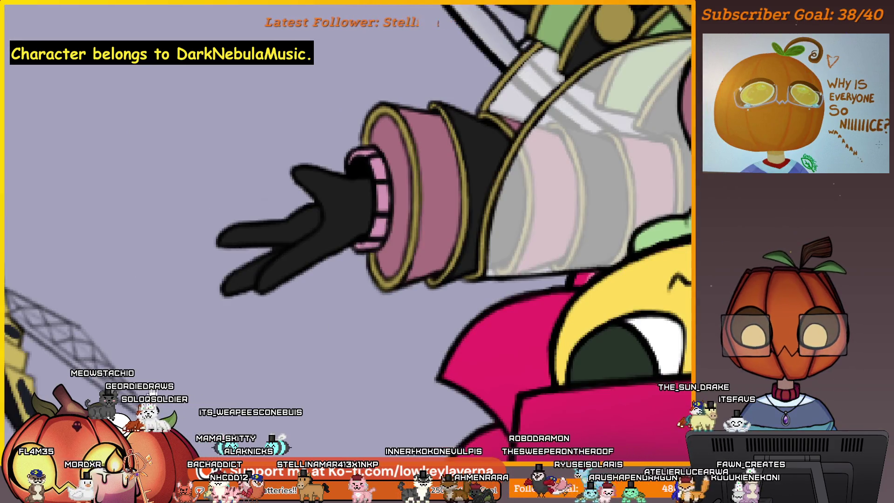
pyautogui.hotkey('ctrl', '-')
pyautogui.moveTo(581, 262); pyautogui.dragTo(554, 287)
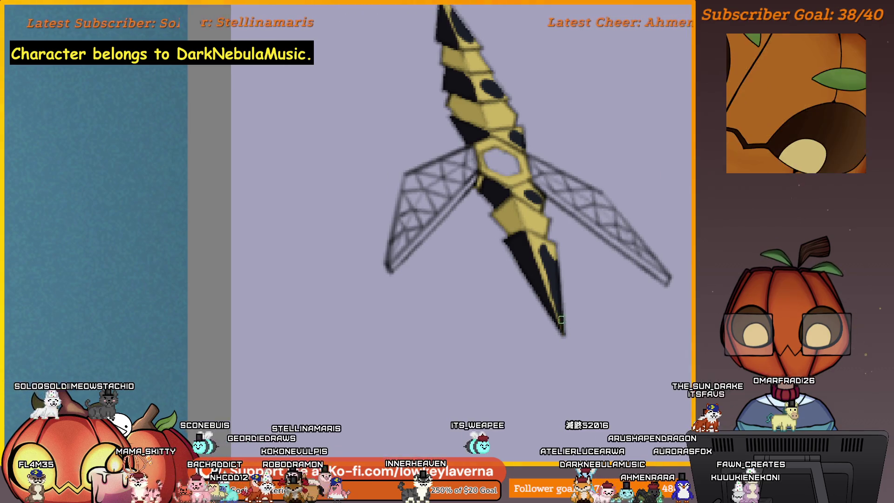
pyautogui.scroll(3, 563, 329)
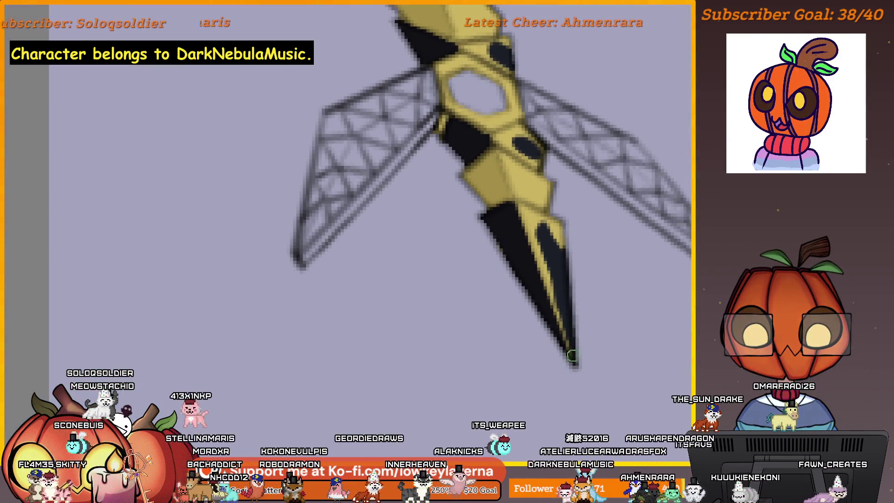
pyautogui.scroll(1, 559, 288)
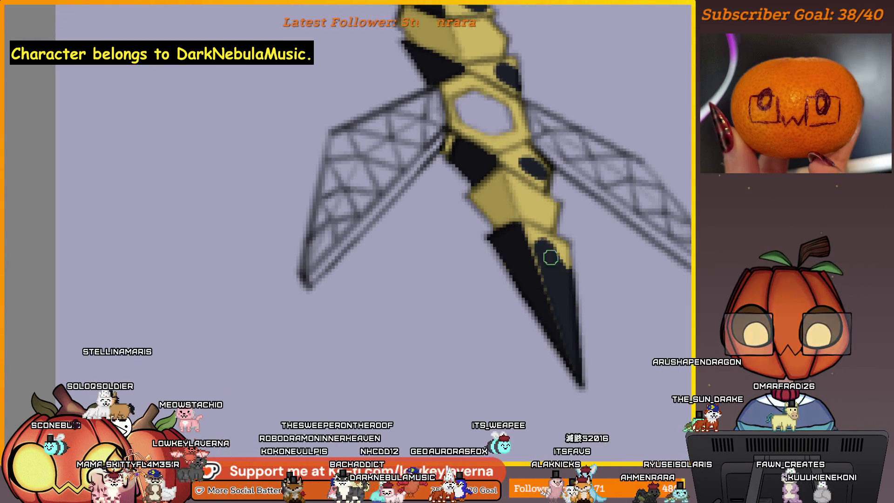
pyautogui.scroll(2, 565, 247)
pyautogui.scroll(1, 572, 262)
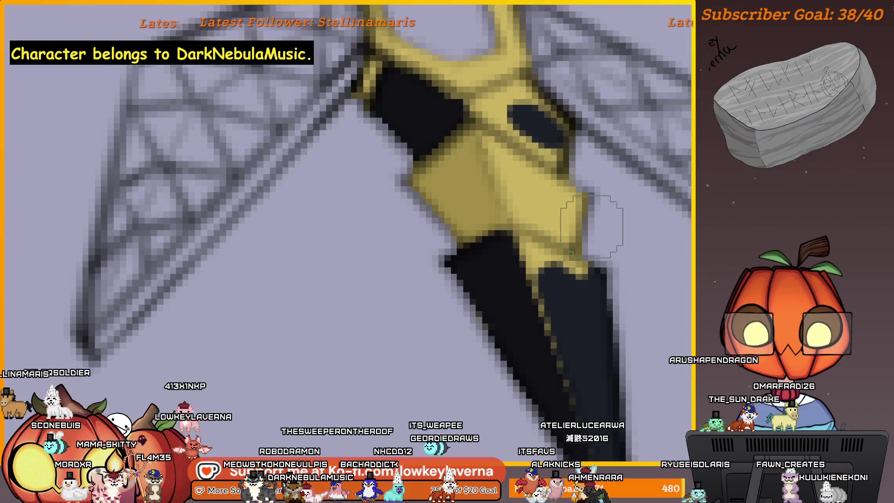
pyautogui.press(']')
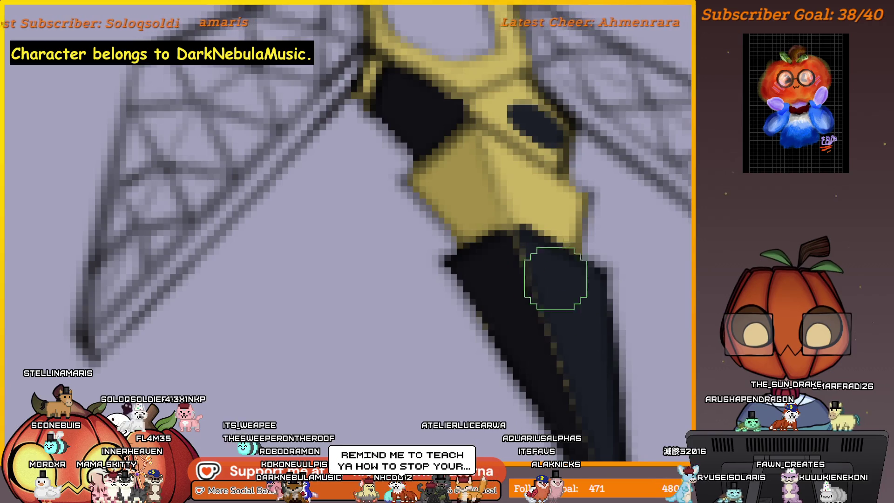
pyautogui.scroll(-2, 575, 267)
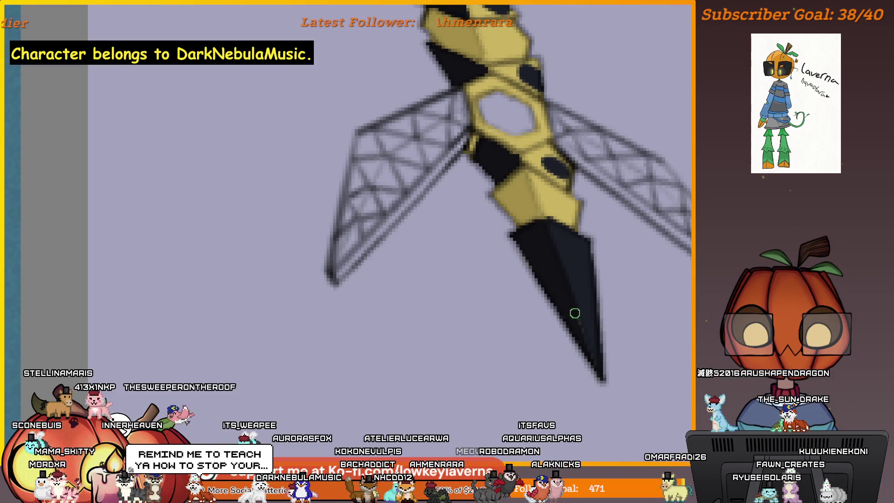
pyautogui.press(']')
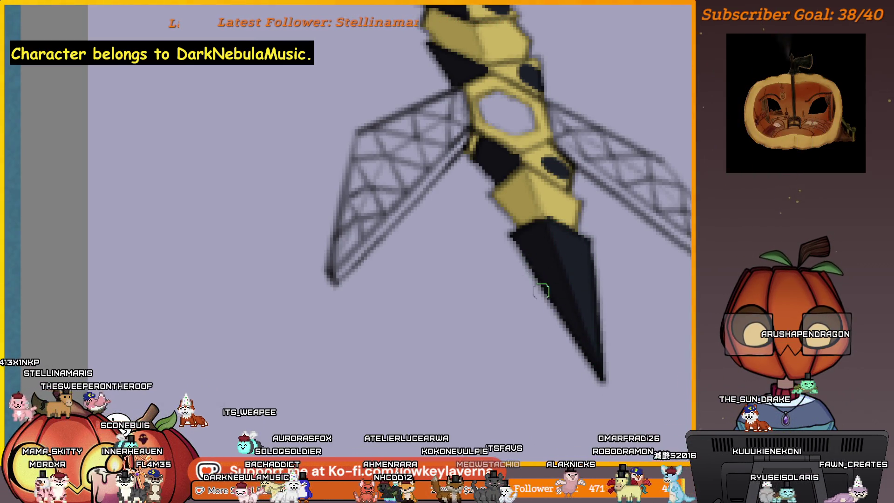
pyautogui.scroll(2, 588, 287)
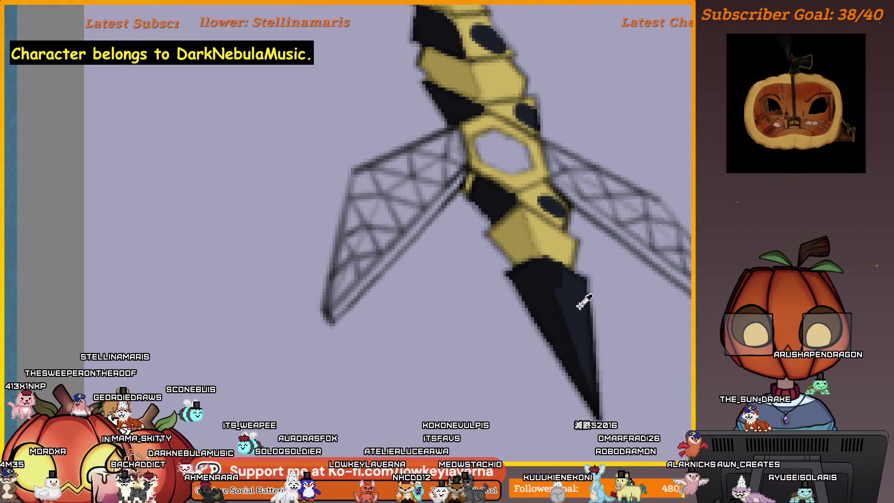
pyautogui.scroll(3, 583, 279)
pyautogui.scroll(1, 592, 282)
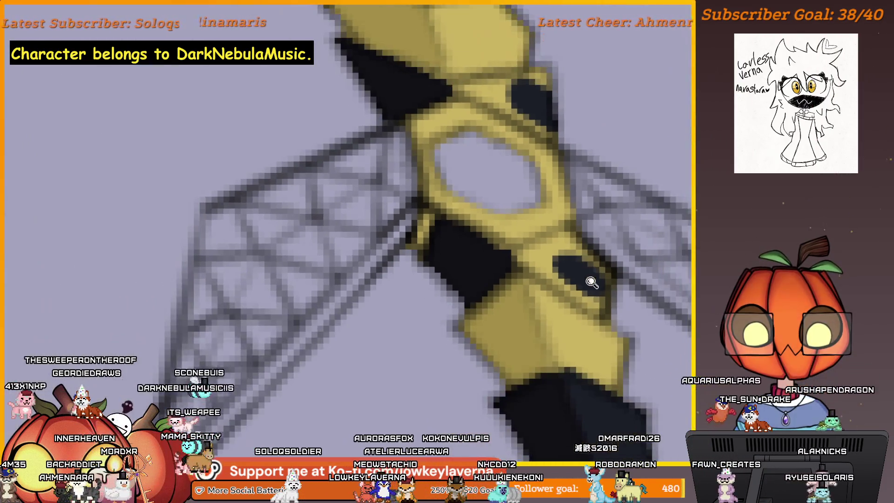
pyautogui.scroll(2, 591, 281)
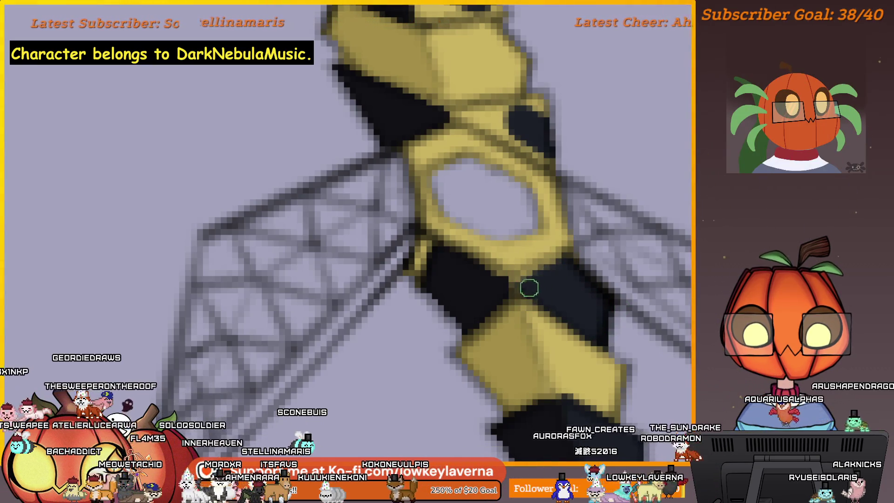
pyautogui.scroll(-5, 552, 185)
pyautogui.scroll(5, 605, 238)
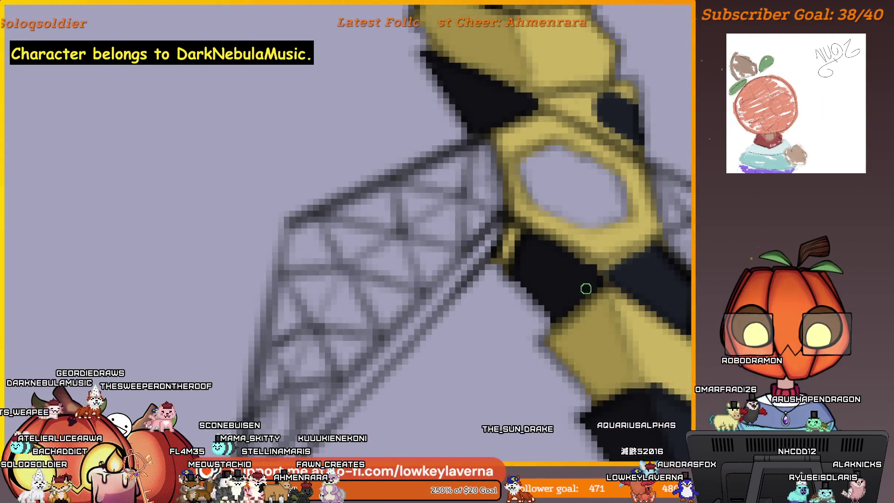
pyautogui.hscroll(2, 588, 280)
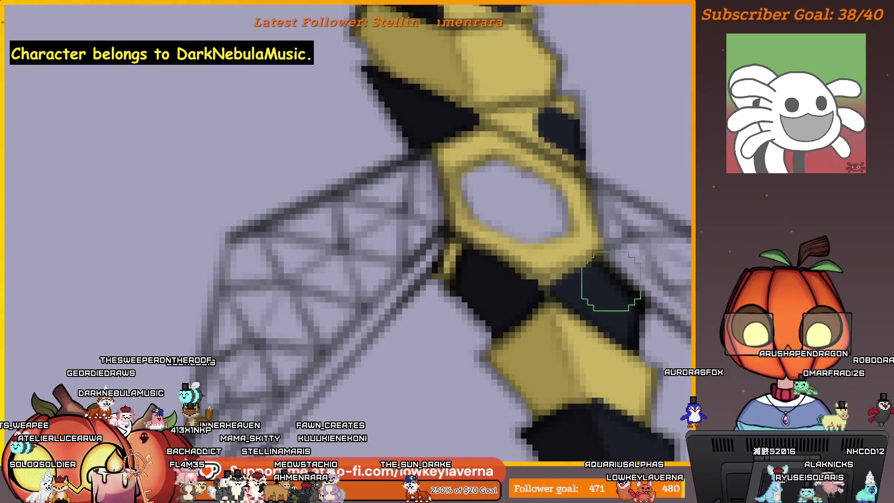
pyautogui.hotkey('ctrl', 'z')
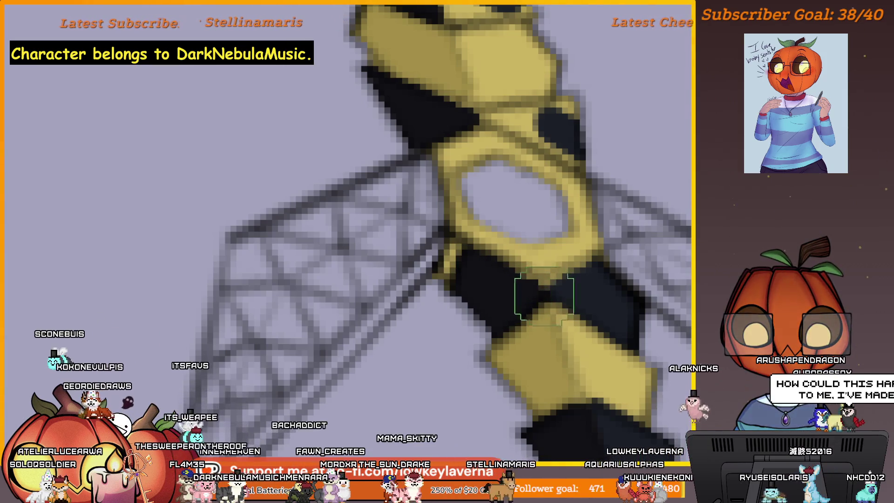
pyautogui.scroll(-2, 592, 280)
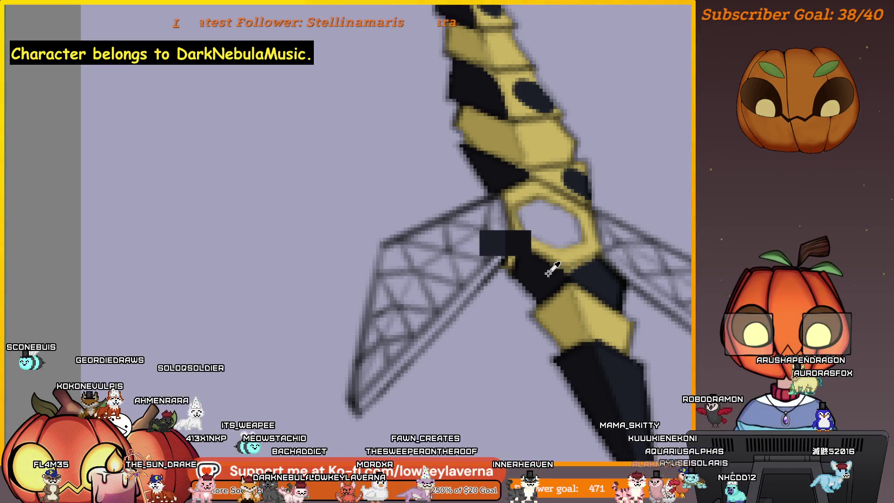
pyautogui.scroll(-2, 589, 295)
# - Recenter and rotate the view so the weapon's body stands upright
pyautogui.moveTo(589, 295); pyautogui.dragTo(554, 334)
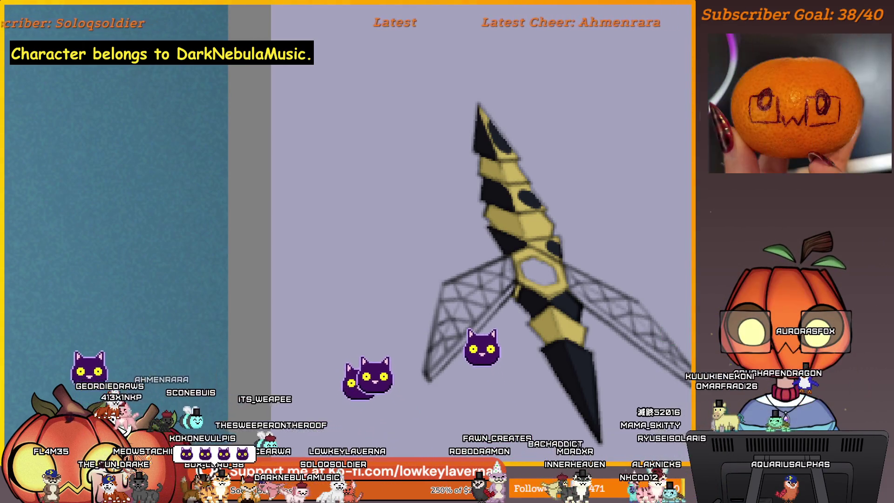
pyautogui.scroll(2, 583, 144)
pyautogui.scroll(2, 569, 210)
pyautogui.scroll(1, 579, 317)
pyautogui.moveTo(578, 317); pyautogui.dragTo(595, 283)
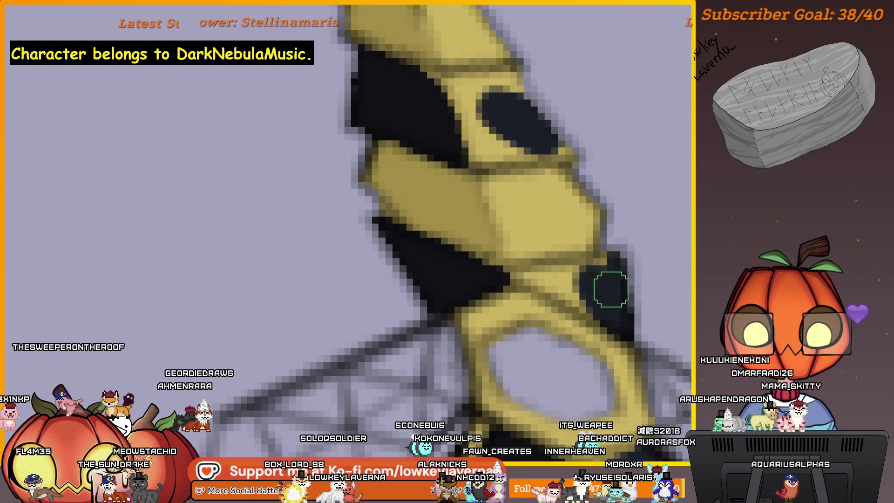
pyautogui.moveTo(593, 280); pyautogui.dragTo(619, 265)
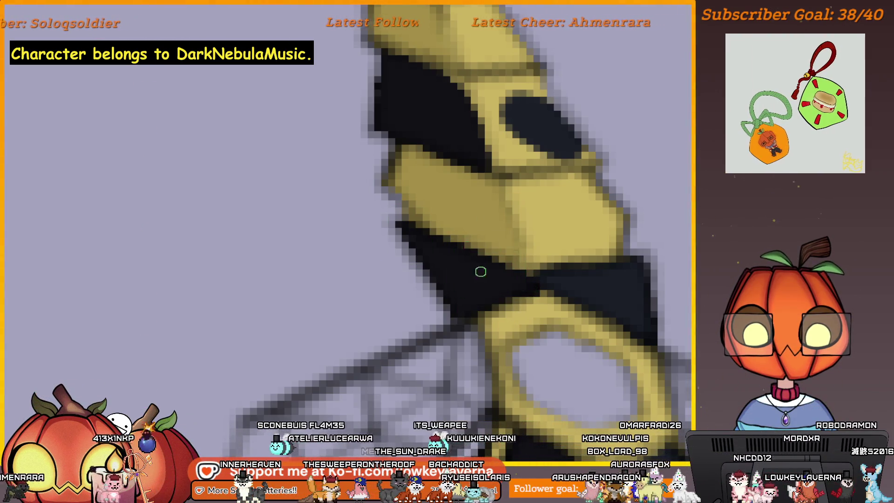
pyautogui.scroll(-5, 585, 191)
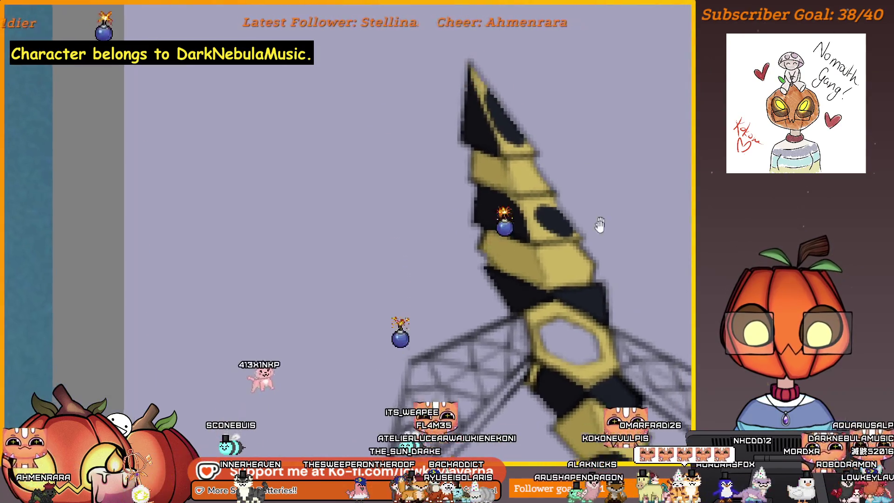
pyautogui.scroll(2, 562, 283)
pyautogui.scroll(3, 562, 282)
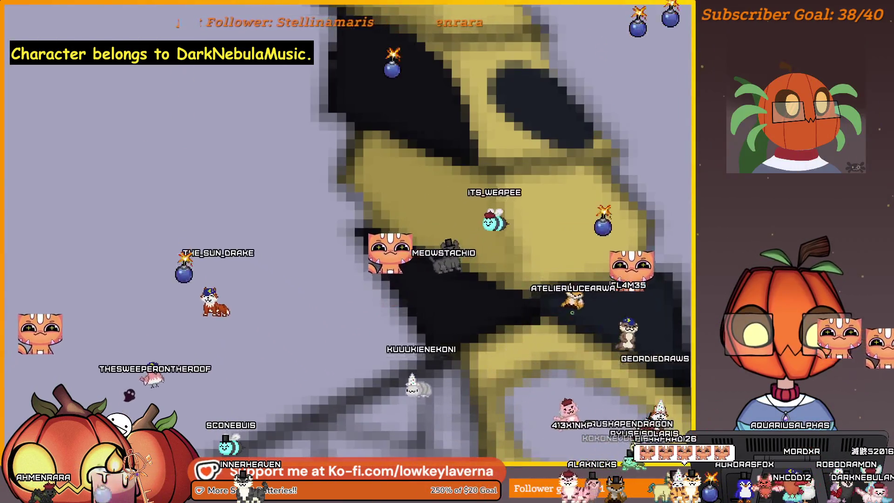
pyautogui.scroll(-2, 604, 209)
pyautogui.scroll(-1, 603, 209)
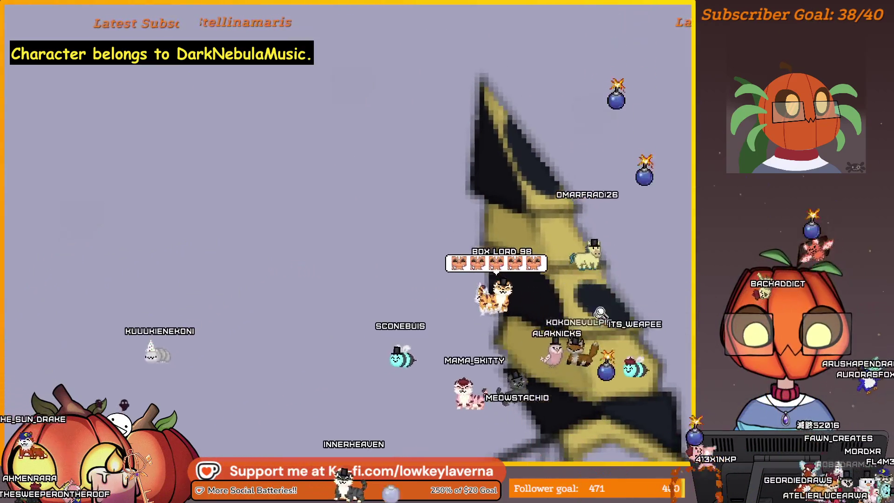
pyautogui.scroll(2, 614, 265)
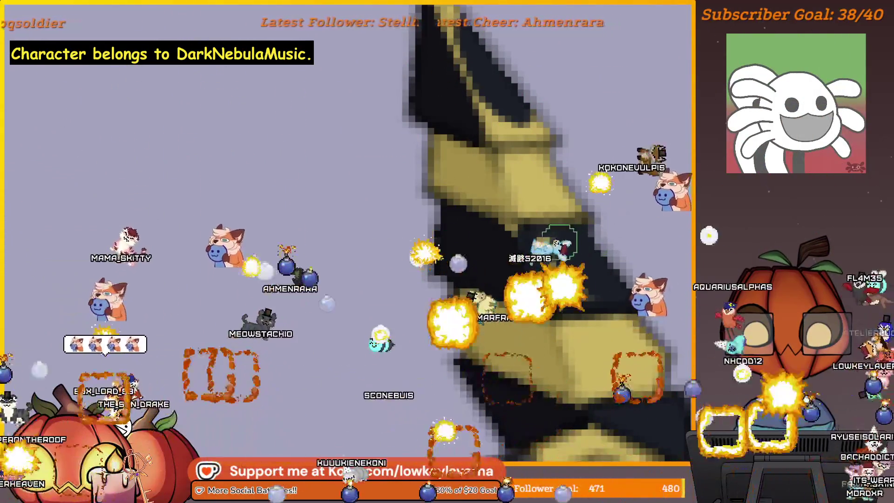
# - Double the brush size for repainting the upper blade stripes
pyautogui.press(']')
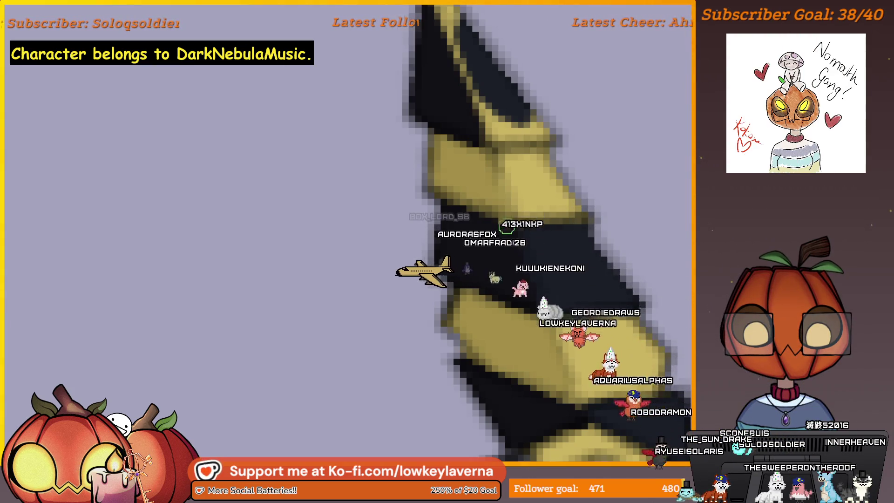
pyautogui.scroll(-2, 569, 220)
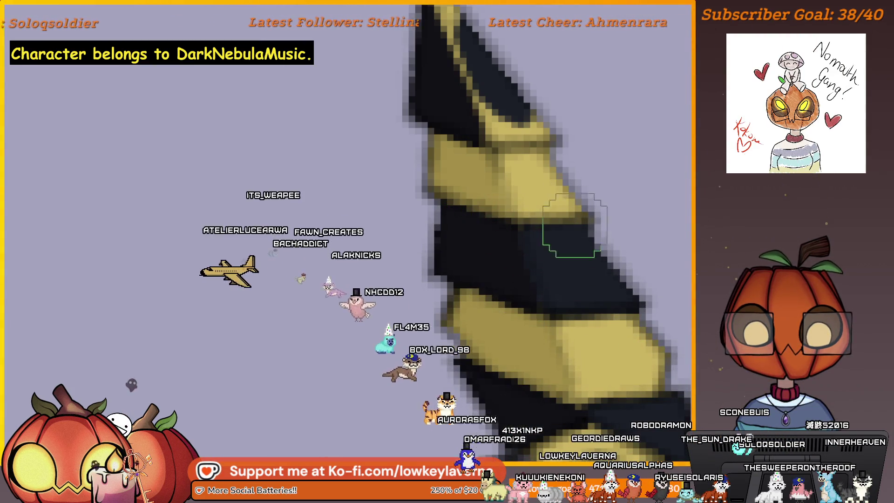
pyautogui.scroll(-2, 591, 230)
pyautogui.scroll(-2, 583, 242)
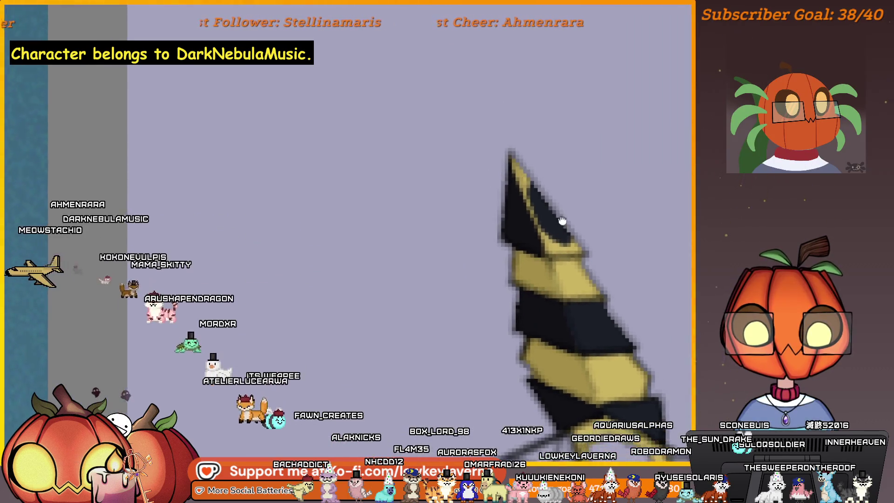
# - Bring the blade's top into view and flip the view to check the whole artwork
pyautogui.moveTo(553, 132); pyautogui.dragTo(573, 248)
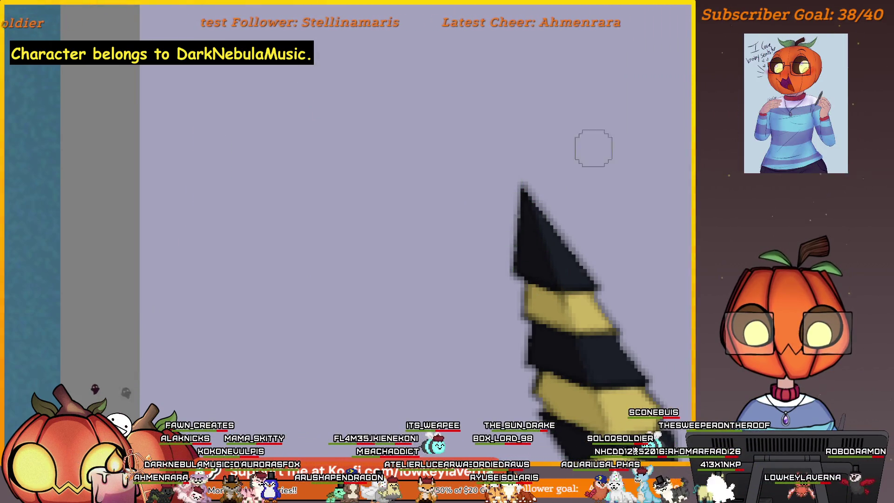
pyautogui.scroll(2, 582, 221)
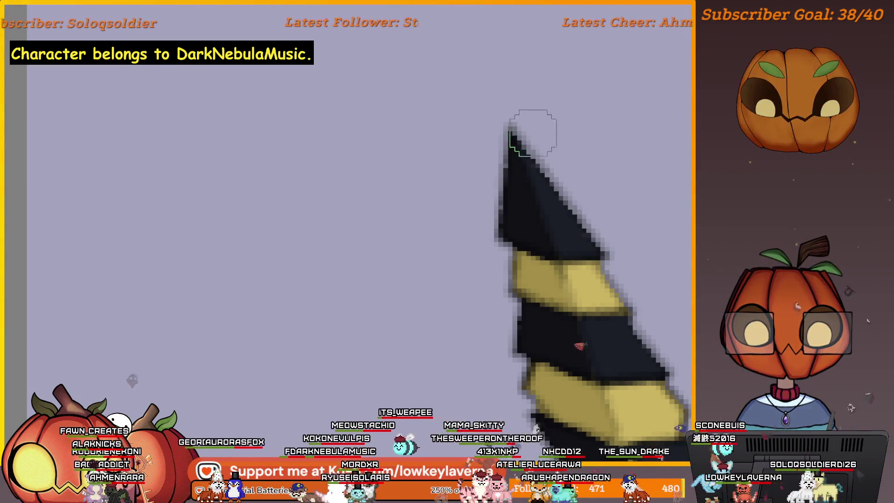
pyautogui.scroll(-2, 525, 124)
pyautogui.moveTo(584, 164); pyautogui.dragTo(586, 195)
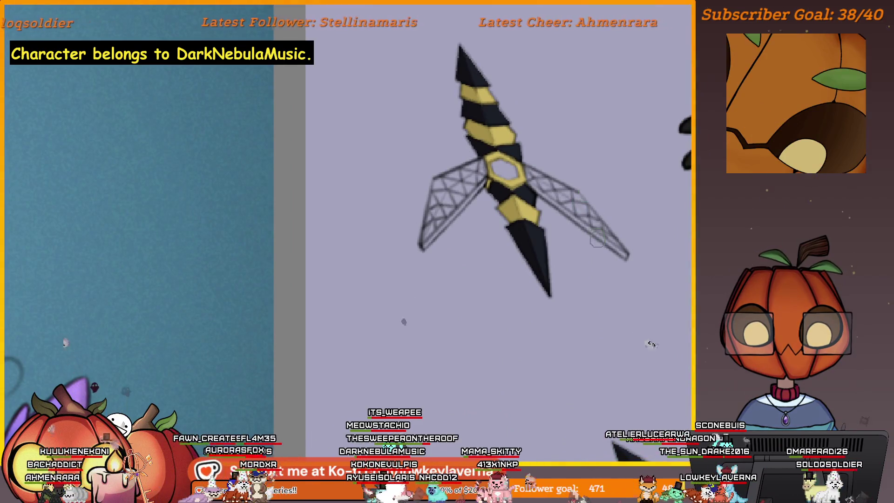
pyautogui.press('v')
pyautogui.scroll(-2, 334, 336)
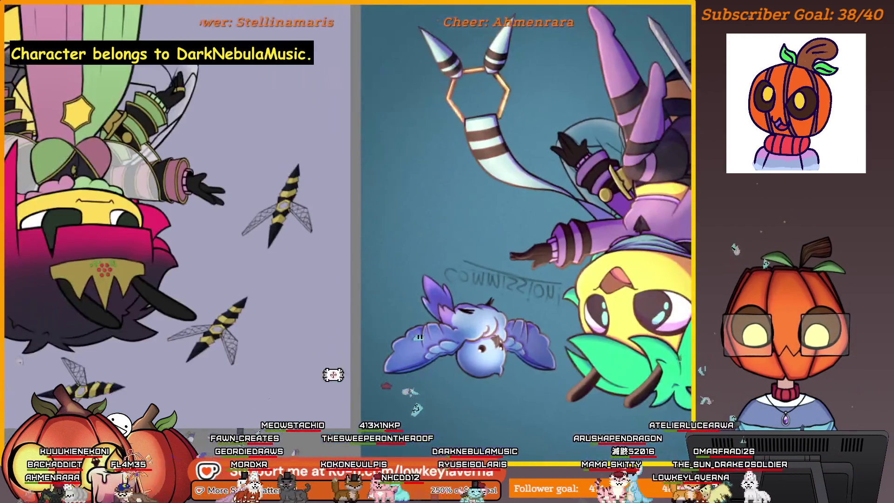
pyautogui.scroll(3, 333, 372)
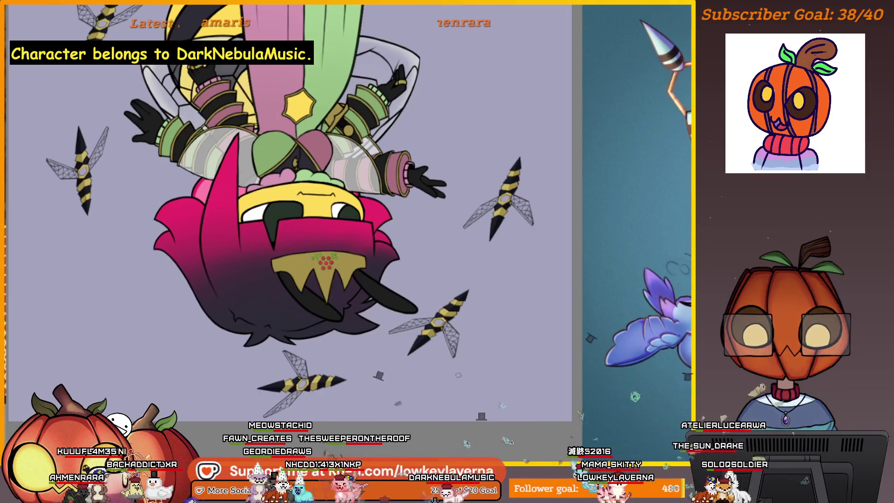
pyautogui.scroll(-4, 586, 364)
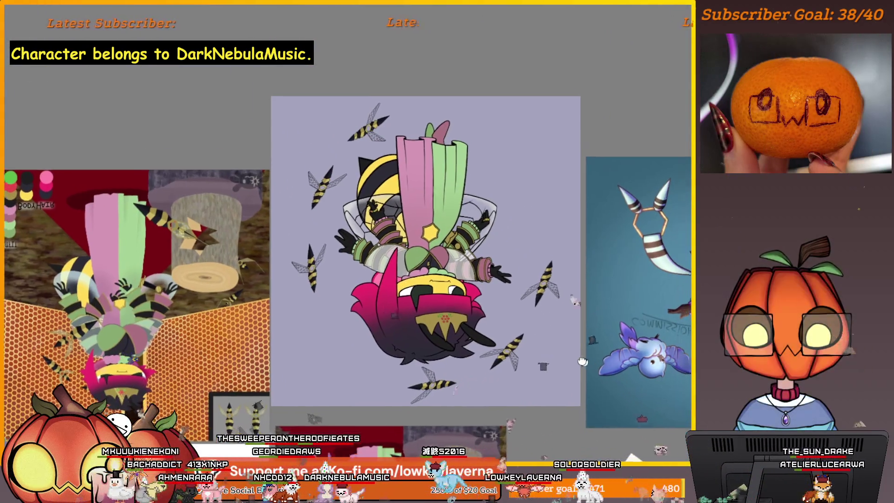
# - Pan so the entire upside-down bee girl and stingers sit beside the reference images
pyautogui.moveTo(586, 364); pyautogui.dragTo(576, 351)
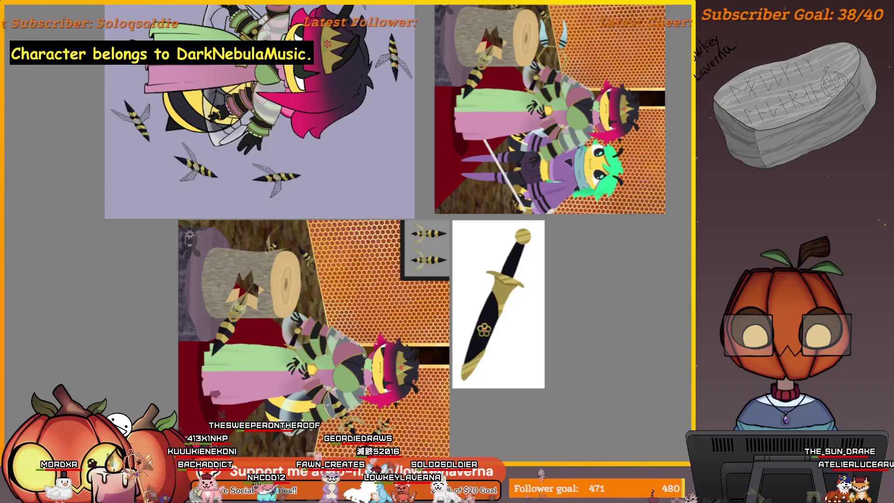